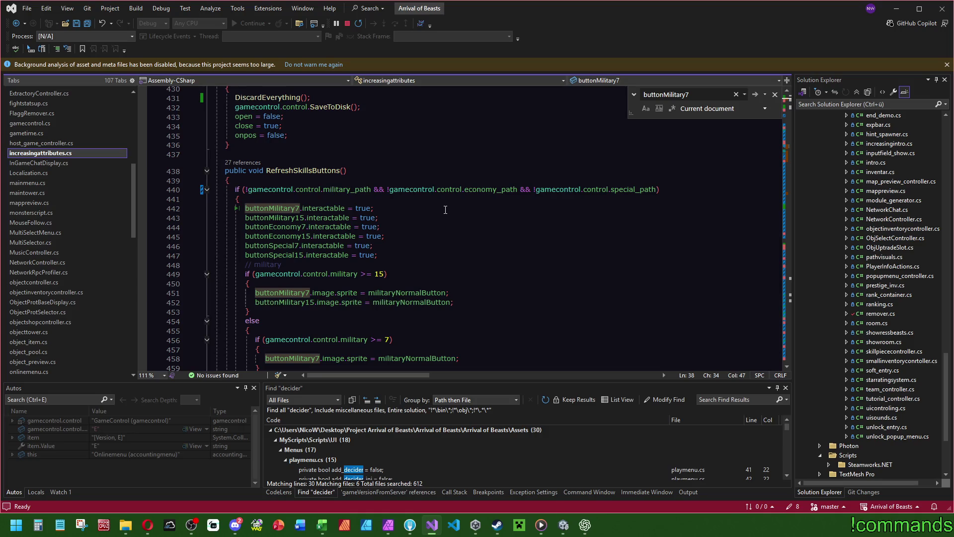
- Save increasingattributes.cs after reviewing RefreshSkillsButtons, then switch to the Unity editor
{"action": "scroll", "coordinate": [430, 205], "scroll_direction": "down", "scroll_amount": 17}
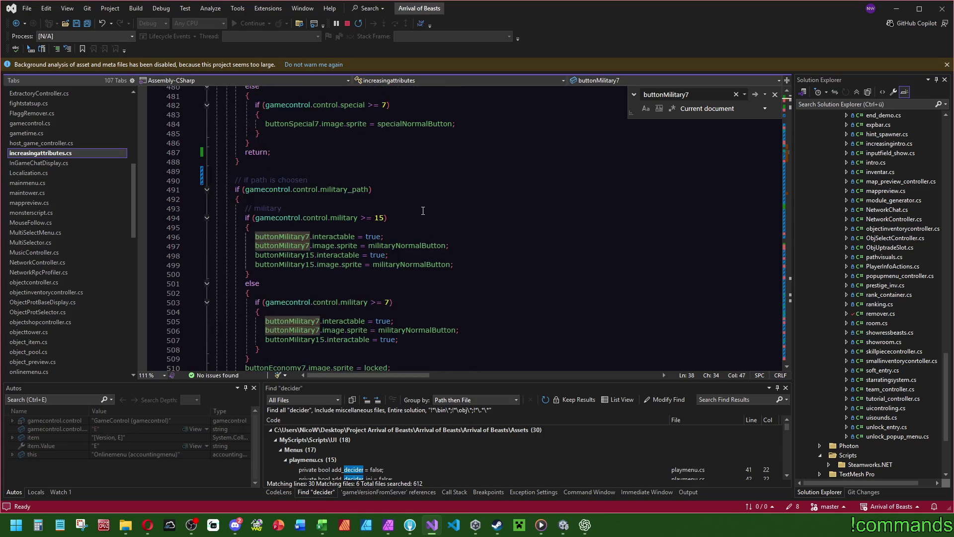
{"action": "scroll", "coordinate": [423, 210], "scroll_direction": "up", "scroll_amount": 16}
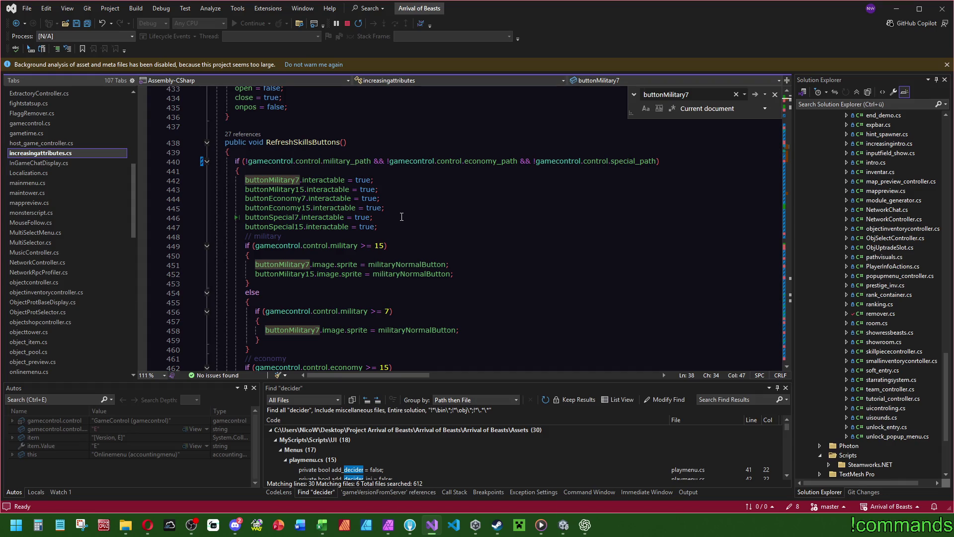
{"action": "scroll", "coordinate": [318, 252], "scroll_direction": "down", "scroll_amount": 5}
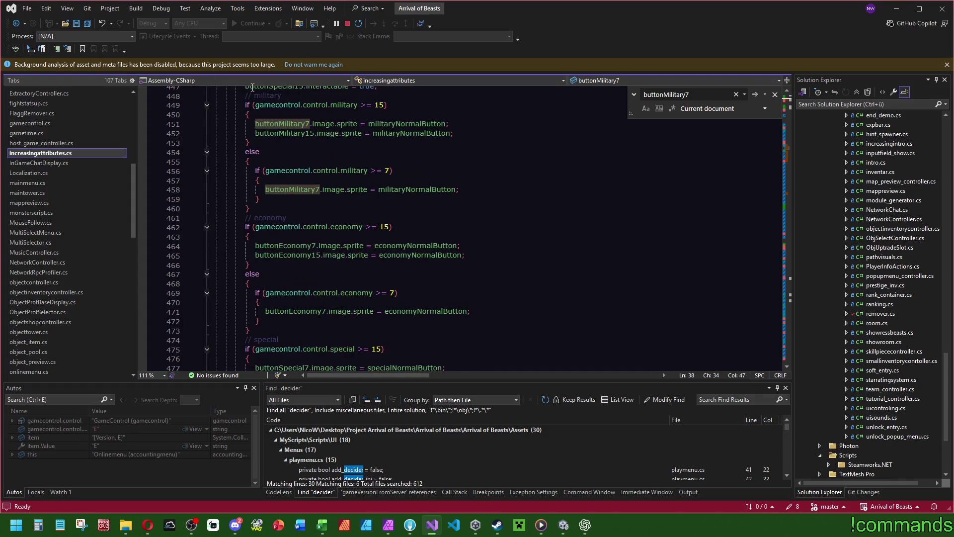
{"action": "left_click", "coordinate": [82, 23]}
{"action": "scroll", "coordinate": [380, 201], "scroll_direction": "up", "scroll_amount": 5}
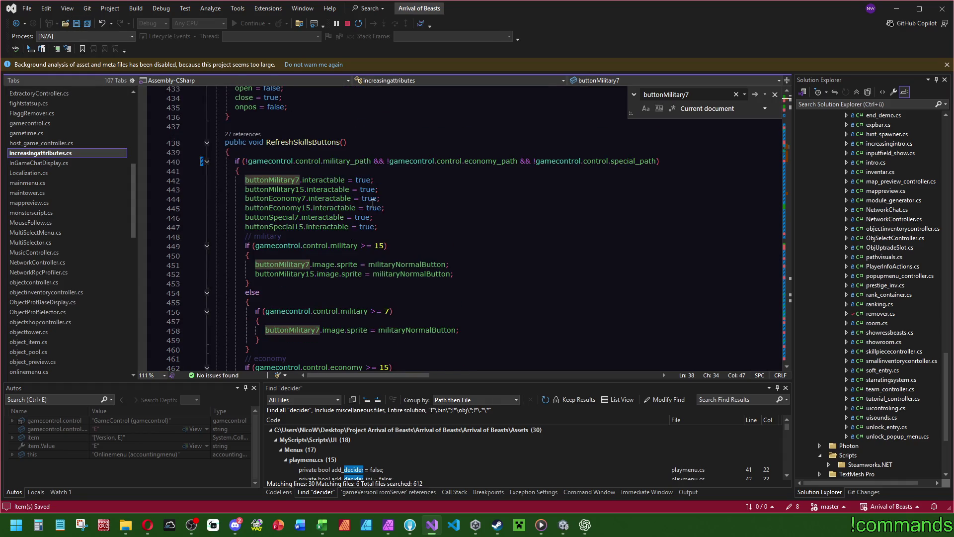
{"action": "key", "text": "alt+Tab"}
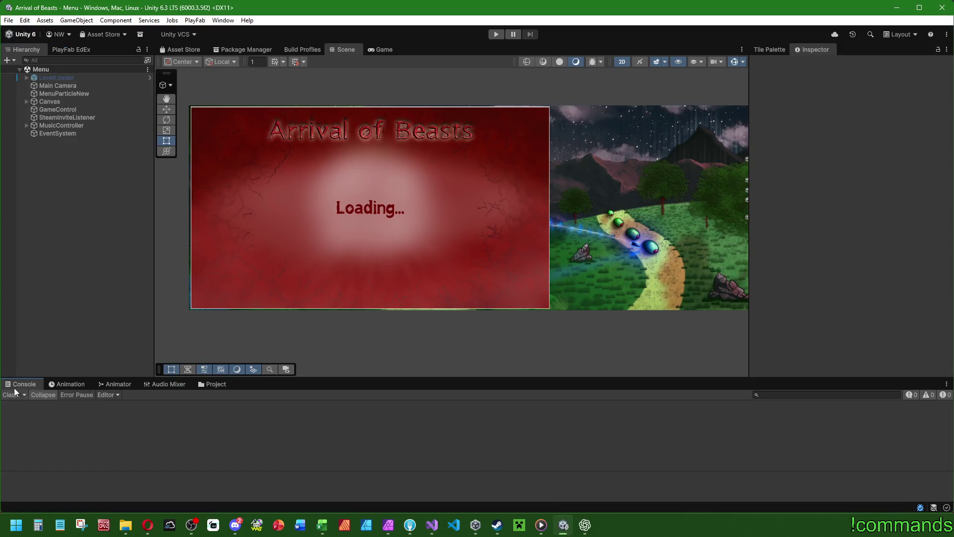
- Save the Unity project from the File menu
{"action": "left_click", "coordinate": [6, 18]}
{"action": "left_click", "coordinate": [35, 128]}
{"action": "left_click", "coordinate": [8, 20]}
{"action": "left_click", "coordinate": [29, 69]}
- Enter Play mode, choose PLAY OFFLINE, and start playing with profile 1
{"action": "left_click", "coordinate": [495, 34]}
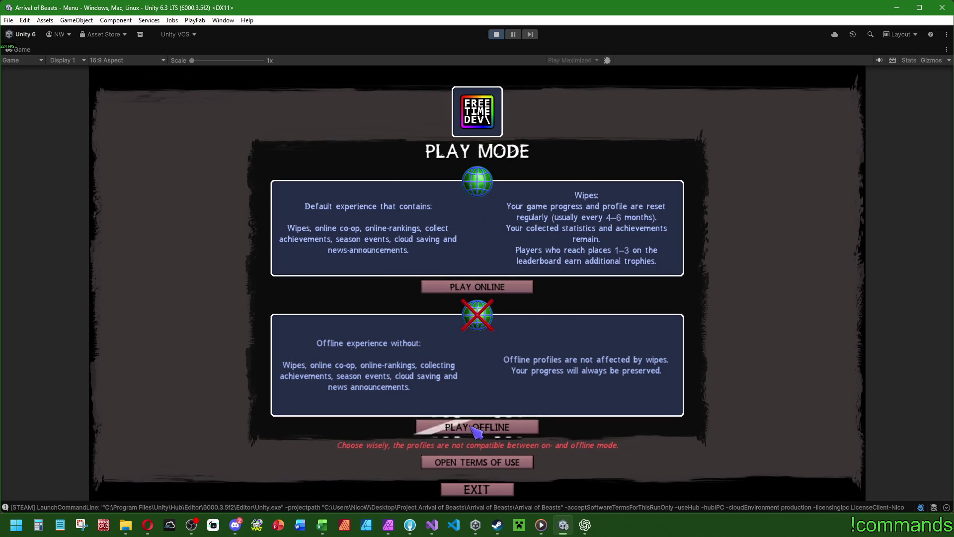
{"action": "left_click", "coordinate": [474, 428]}
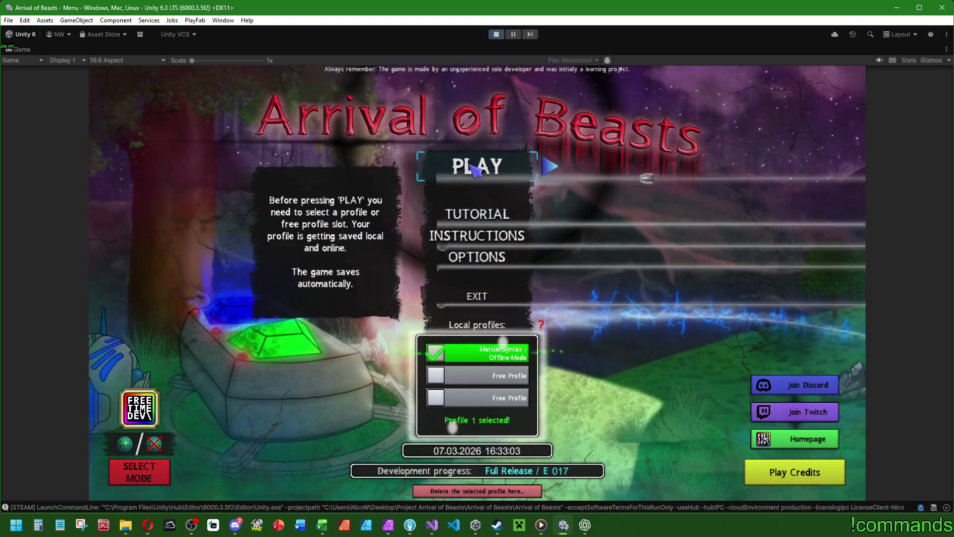
{"action": "left_click", "coordinate": [477, 167]}
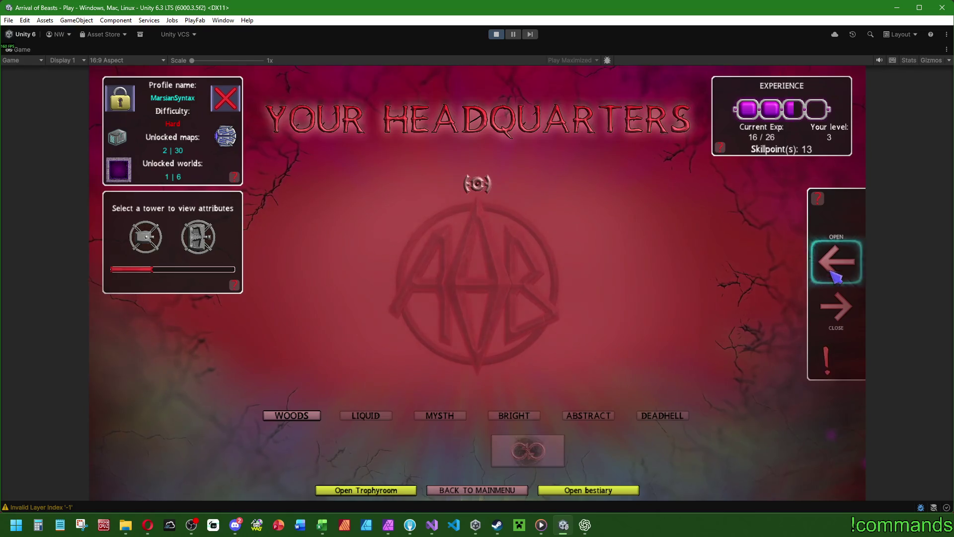
- Open the Talentpath panel and dismiss its intro cards and maximum-level notice
{"action": "left_click", "coordinate": [831, 273]}
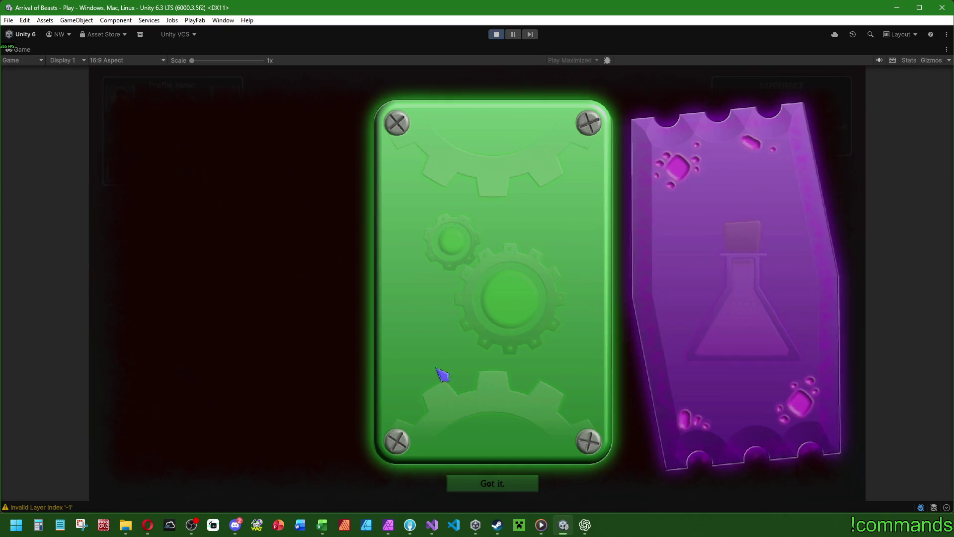
{"action": "left_click", "coordinate": [494, 482]}
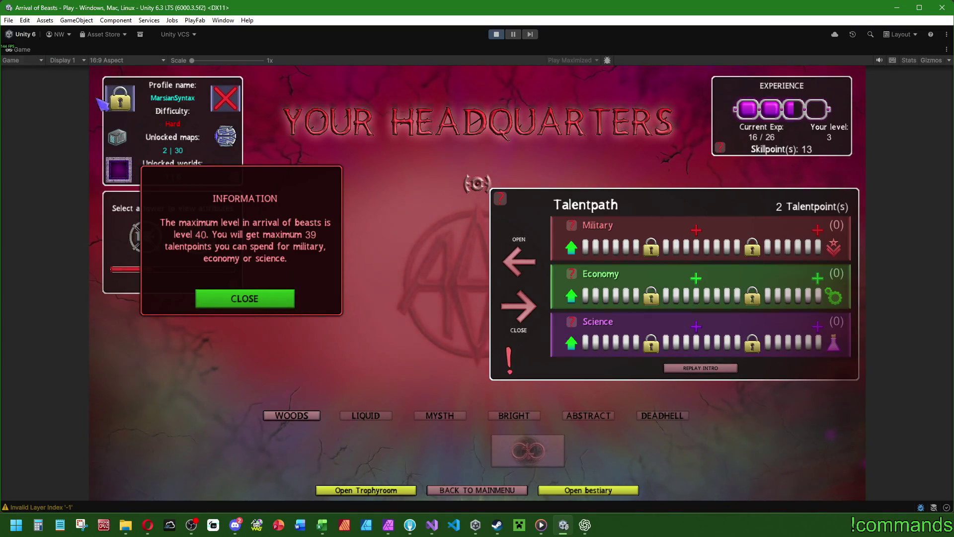
{"action": "left_click", "coordinate": [288, 301]}
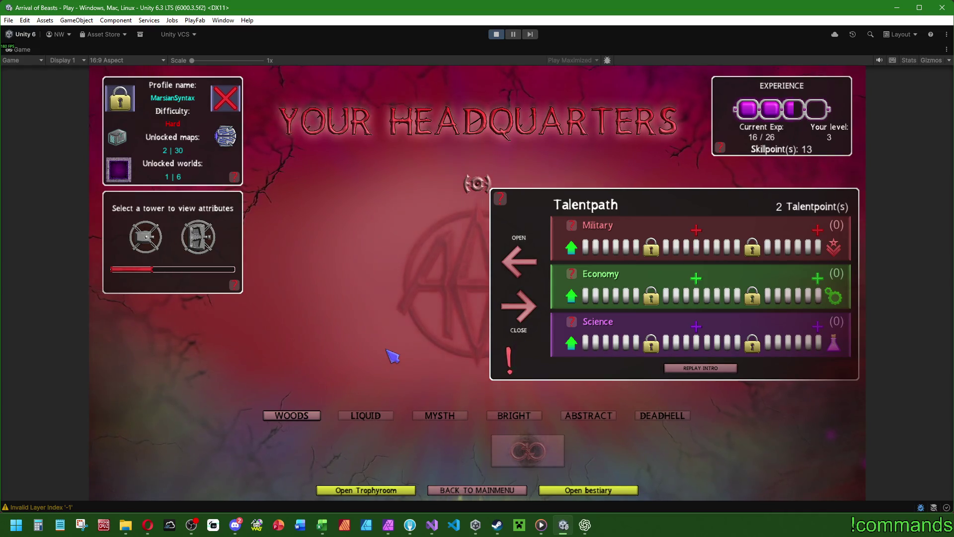
- Select the start tower, put both talent points into Military, and return to Visual Studio
{"action": "left_click", "coordinate": [145, 237]}
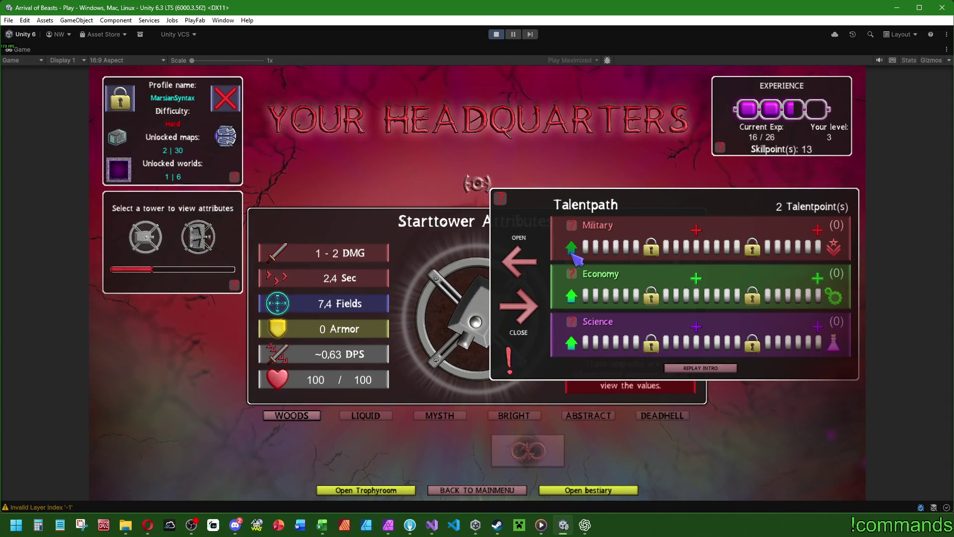
{"action": "left_click", "coordinate": [572, 246]}
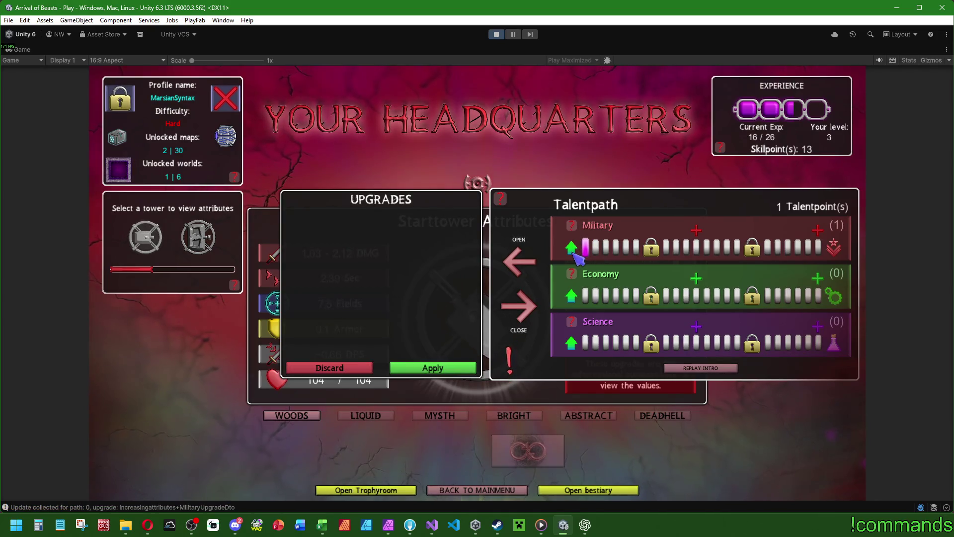
{"action": "left_click", "coordinate": [572, 247]}
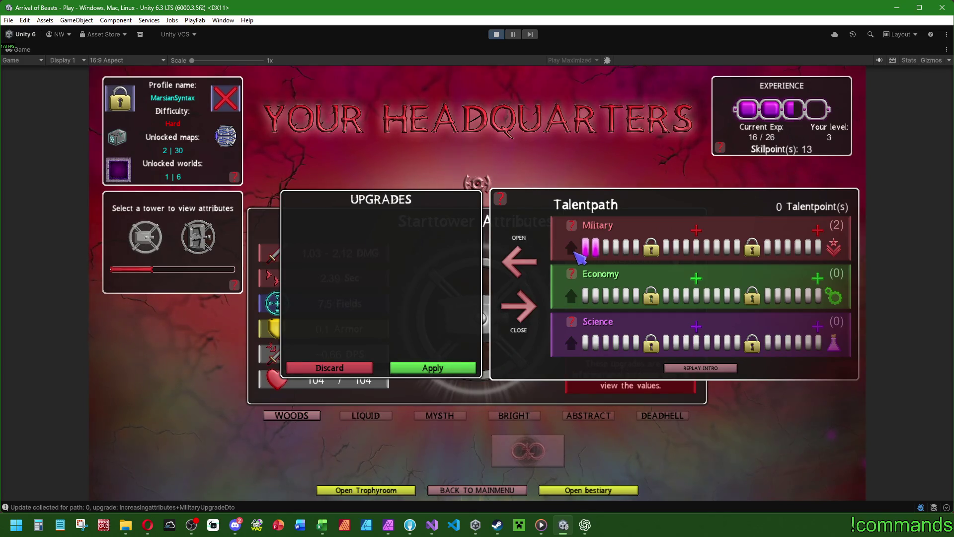
{"action": "left_click", "coordinate": [432, 525]}
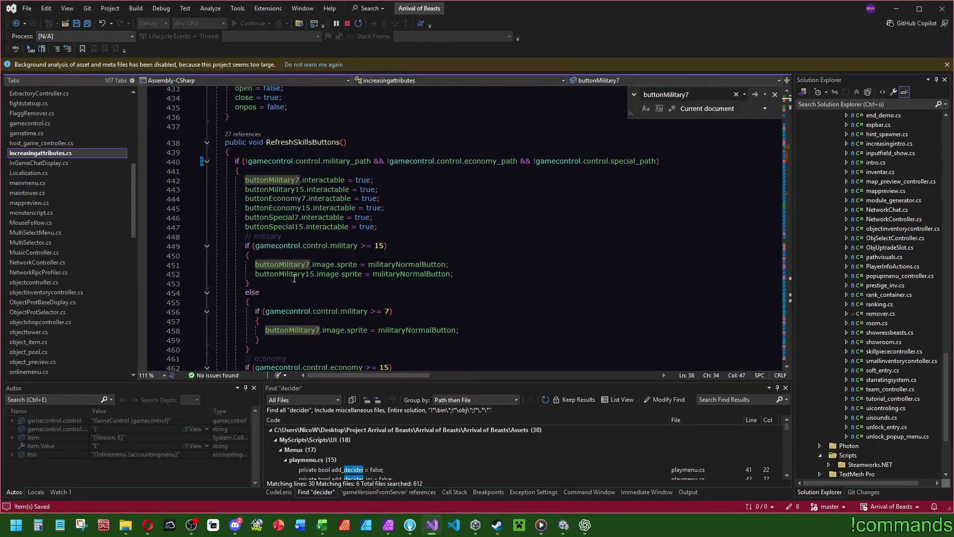
- Follow UpgradeMilitary's RefreshAllTowerInfos call on line 379 to its tower_show.cs definition, then return to Unity
{"action": "scroll", "coordinate": [273, 293], "scroll_direction": "up", "scroll_amount": 5}
{"action": "mouse_move", "coordinate": [785, 144]}
{"action": "left_mouse_down"}
{"action": "mouse_move", "coordinate": [787, 126]}
{"action": "mouse_move", "coordinate": [787, 138]}
{"action": "left_mouse_up"}
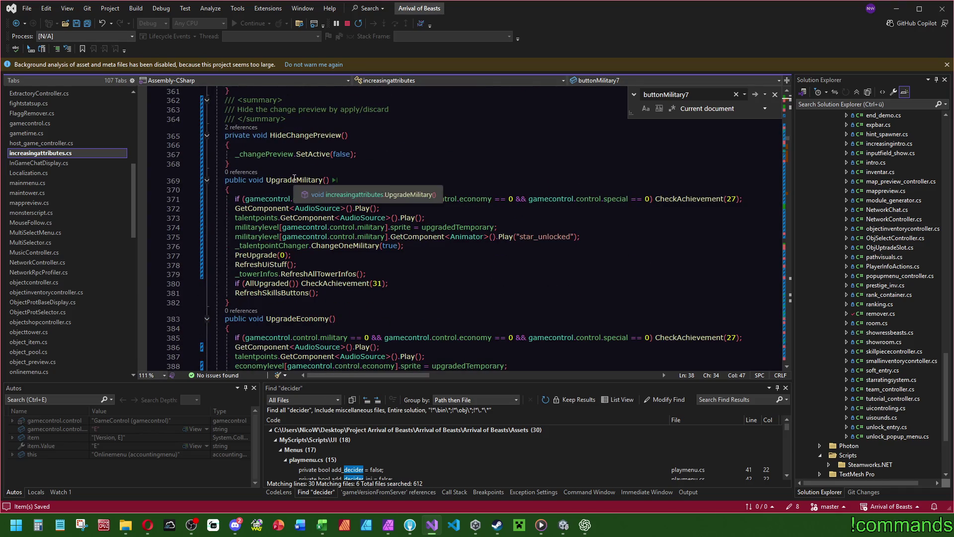
{"action": "mouse_move", "coordinate": [317, 274]}
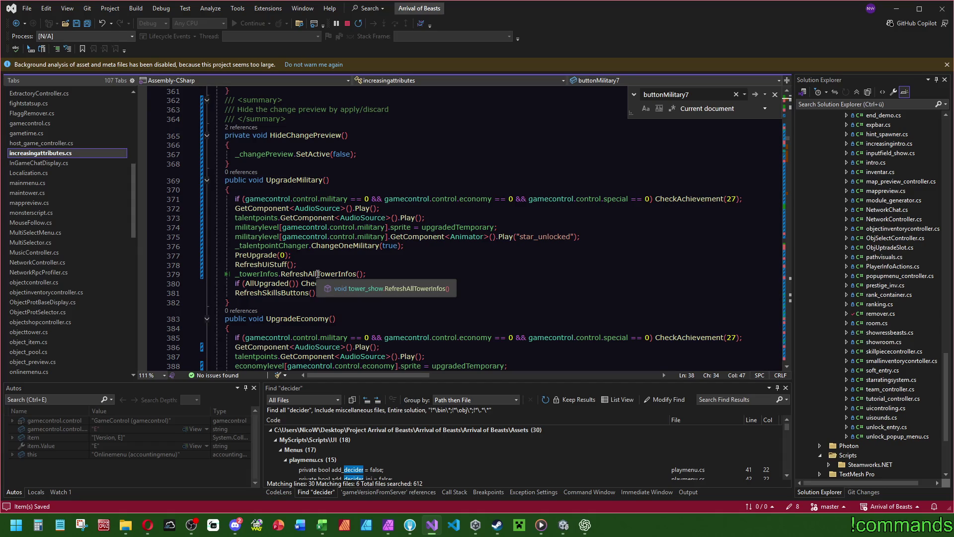
{"action": "left_click", "coordinate": [313, 274]}
{"action": "key", "text": "F12"}
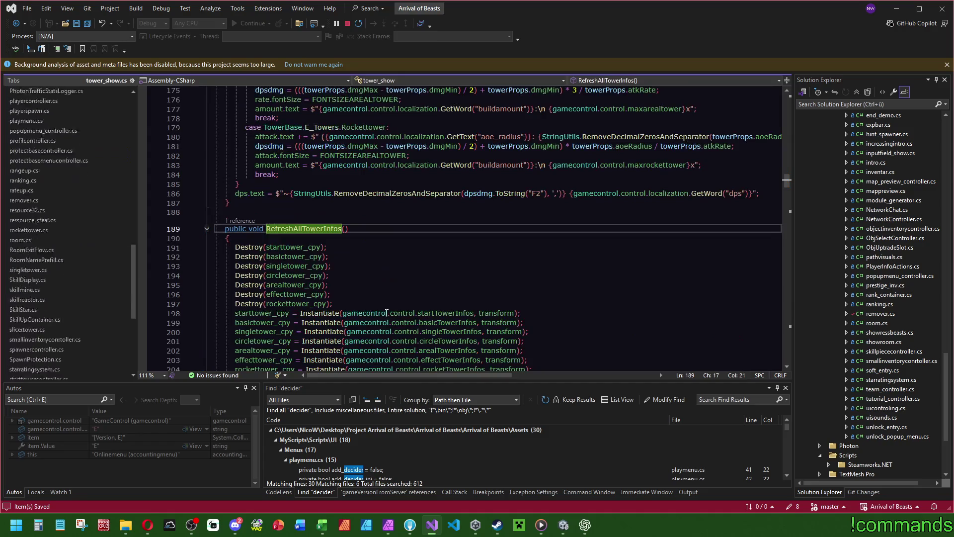
{"action": "scroll", "coordinate": [355, 299], "scroll_direction": "down", "scroll_amount": 5}
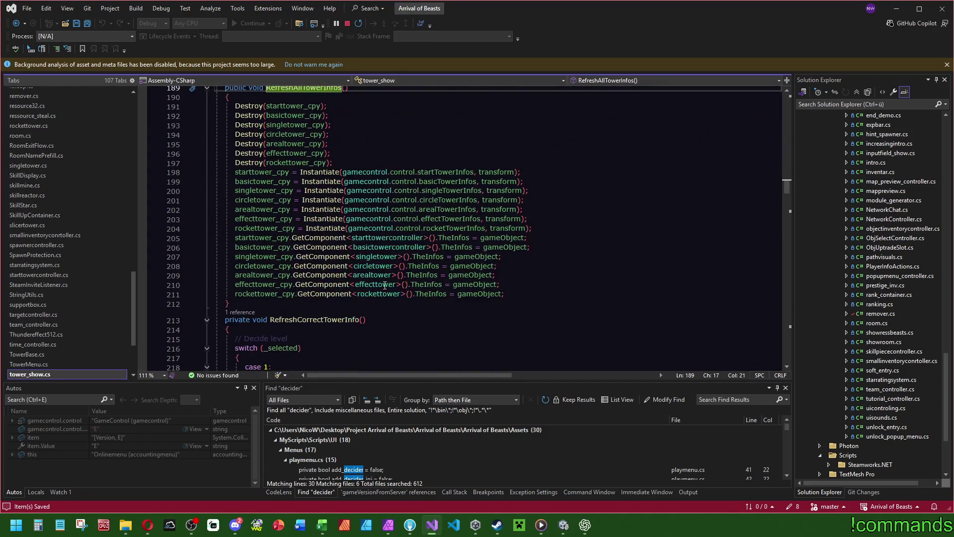
{"action": "key", "text": "ctrl+minus"}
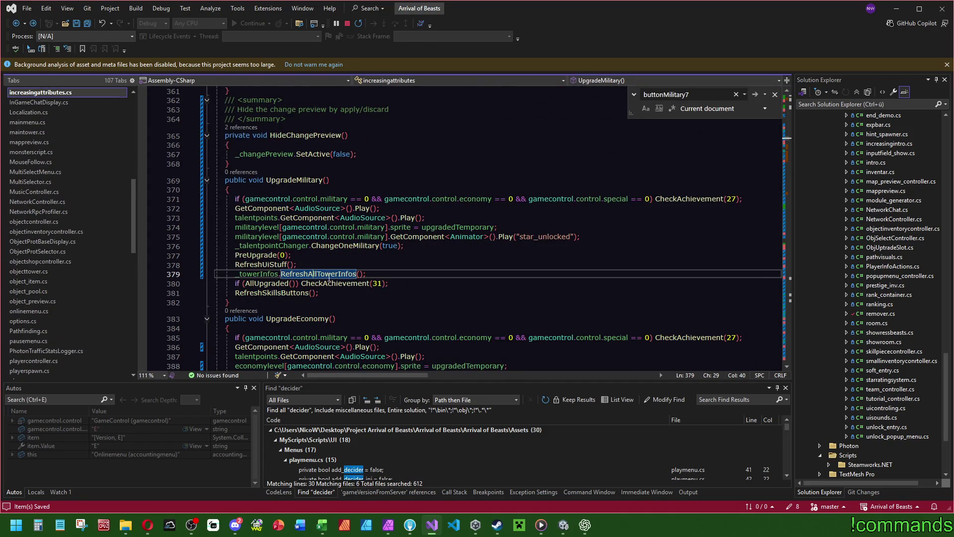
{"action": "left_click", "coordinate": [338, 273]}
{"action": "key", "text": "F12"}
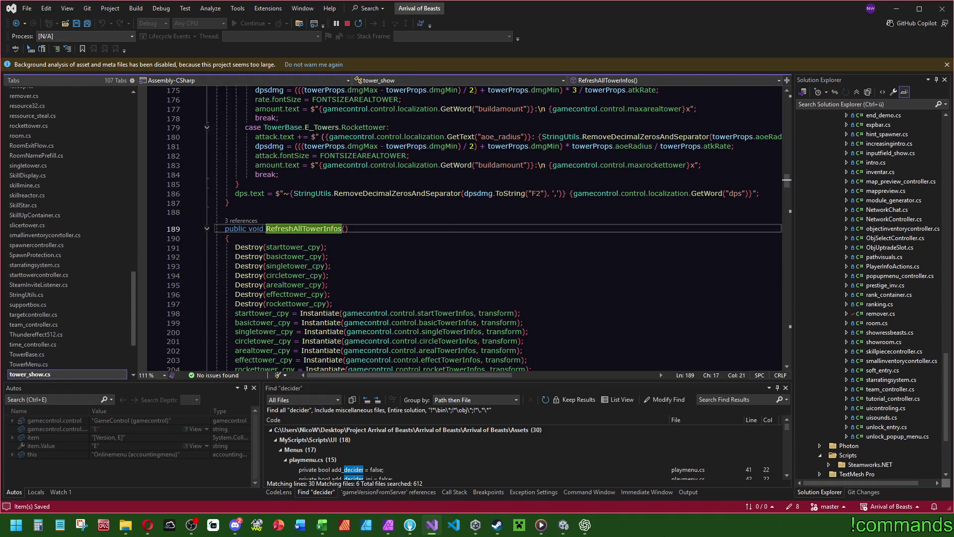
{"action": "left_click", "coordinate": [563, 525]}
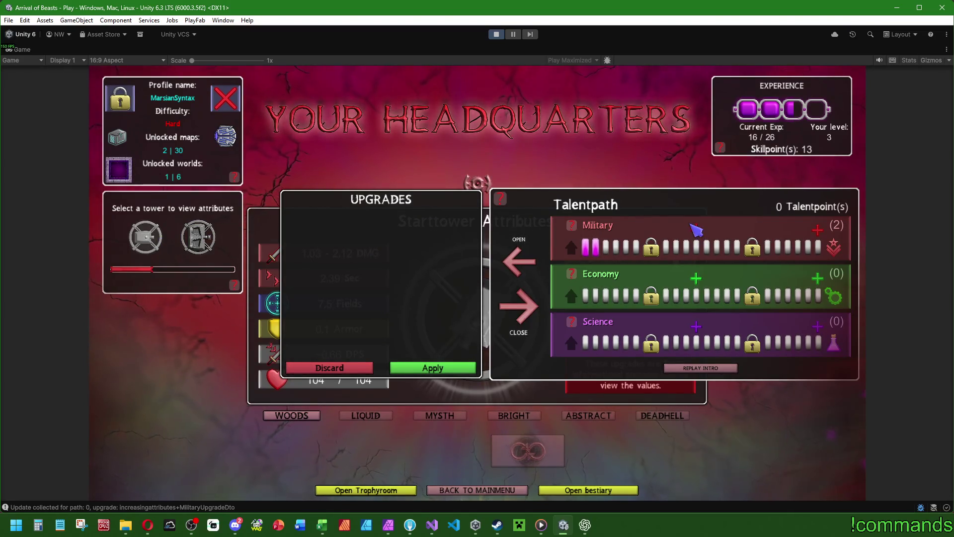
- Discard the pending Military upgrades, spend two Military points again, and discard them again
{"action": "left_click", "coordinate": [342, 367]}
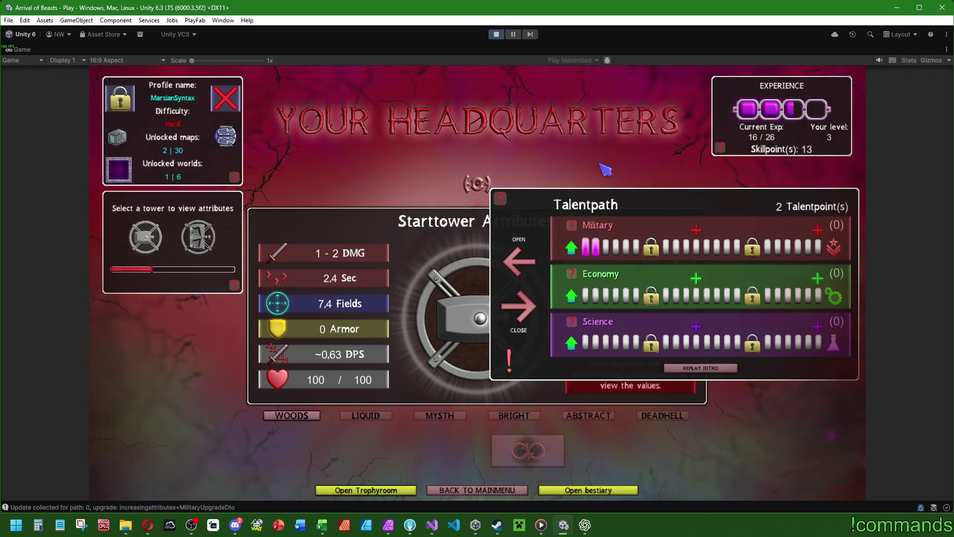
{"action": "left_click", "coordinate": [577, 252]}
{"action": "left_click", "coordinate": [578, 251]}
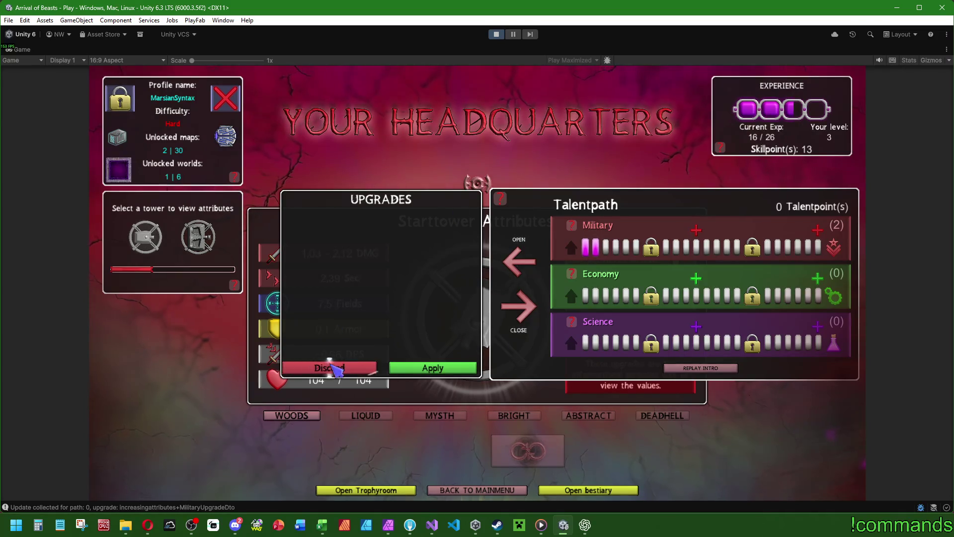
{"action": "left_click", "coordinate": [332, 365]}
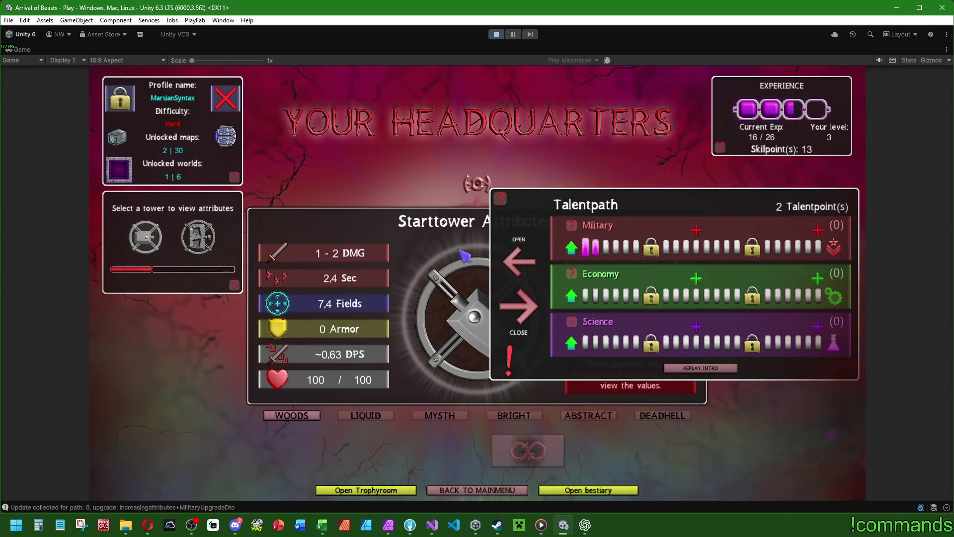
- Close and reopen the Talentpath, reselect the start tower, and spend one point on Military
{"action": "left_click", "coordinate": [519, 305]}
{"action": "left_click", "coordinate": [690, 222]}
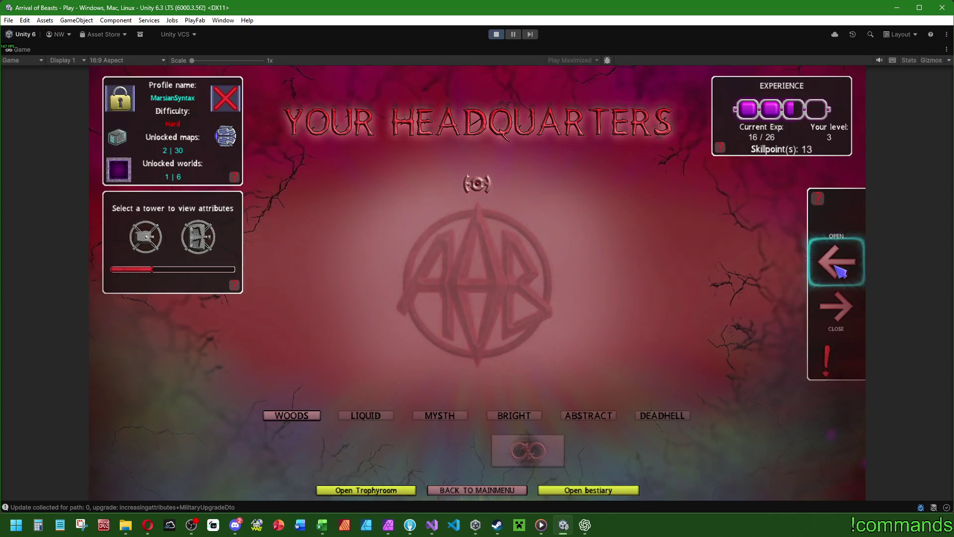
{"action": "left_click", "coordinate": [836, 261]}
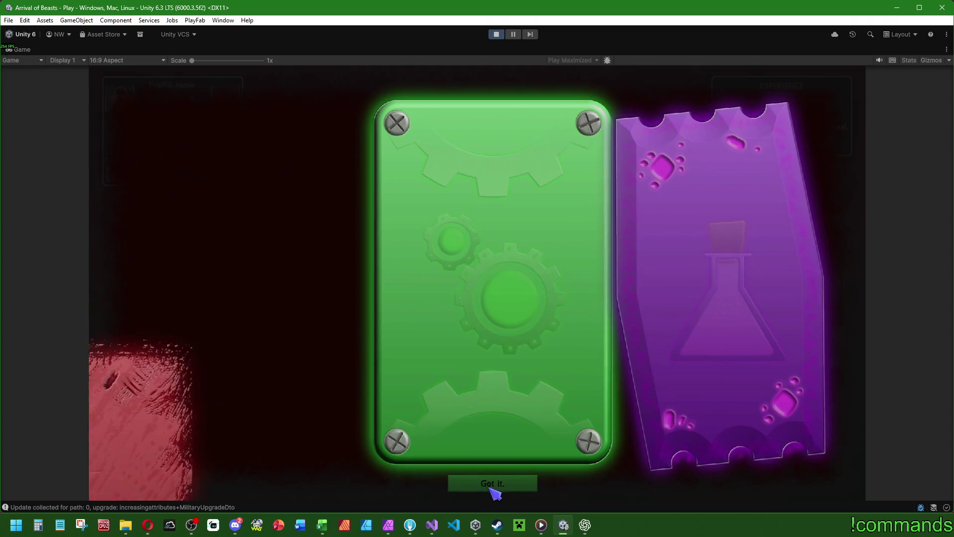
{"action": "left_click", "coordinate": [503, 485]}
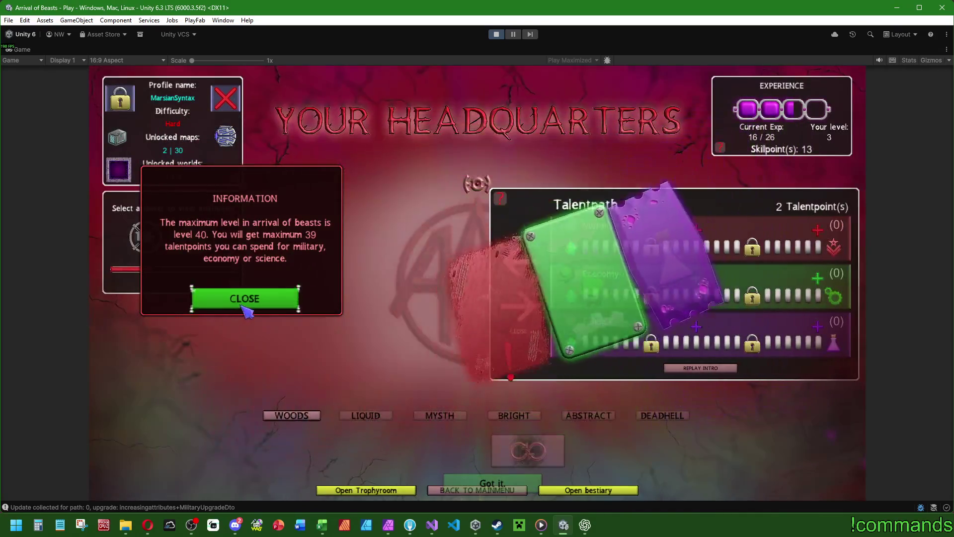
{"action": "left_click", "coordinate": [245, 299]}
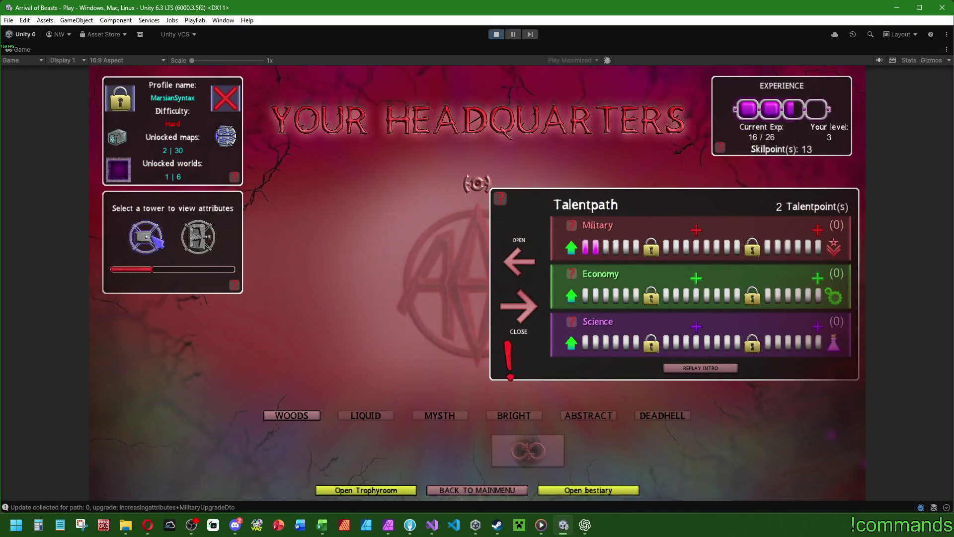
{"action": "left_click", "coordinate": [146, 237]}
{"action": "left_click", "coordinate": [574, 252]}
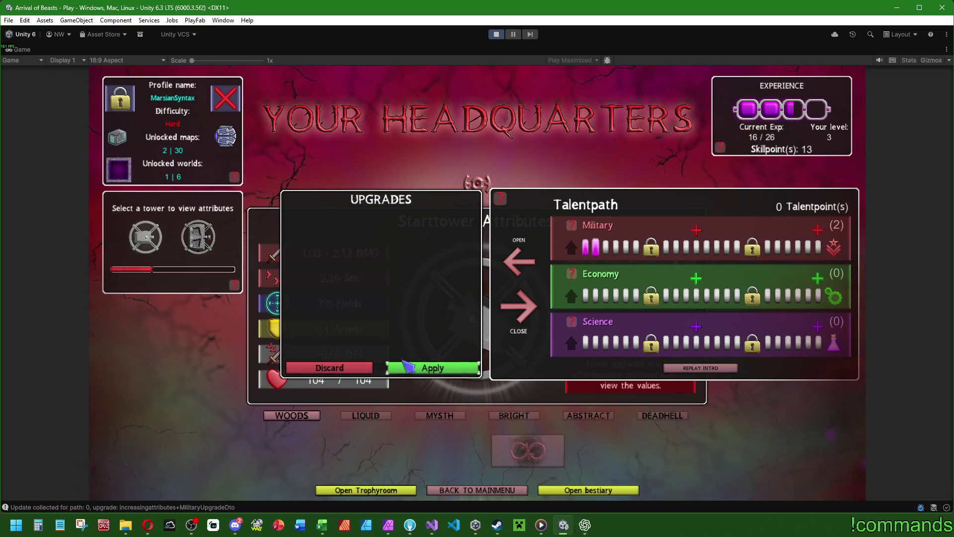
- Discard the Military upgrade, close the Talentpath, and clear the intro cards and maximum-level notice
{"action": "left_click", "coordinate": [323, 367]}
{"action": "left_click", "coordinate": [518, 318]}
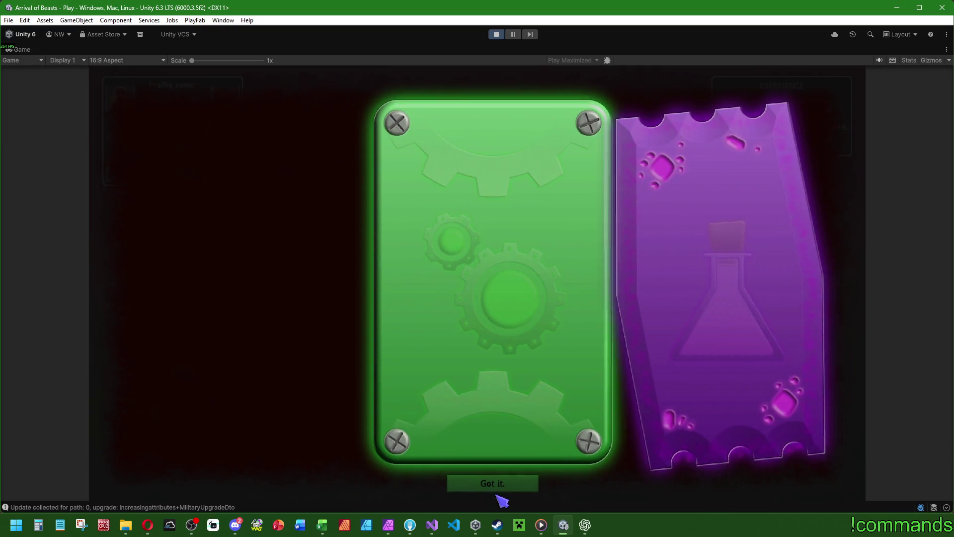
{"action": "left_click", "coordinate": [514, 488]}
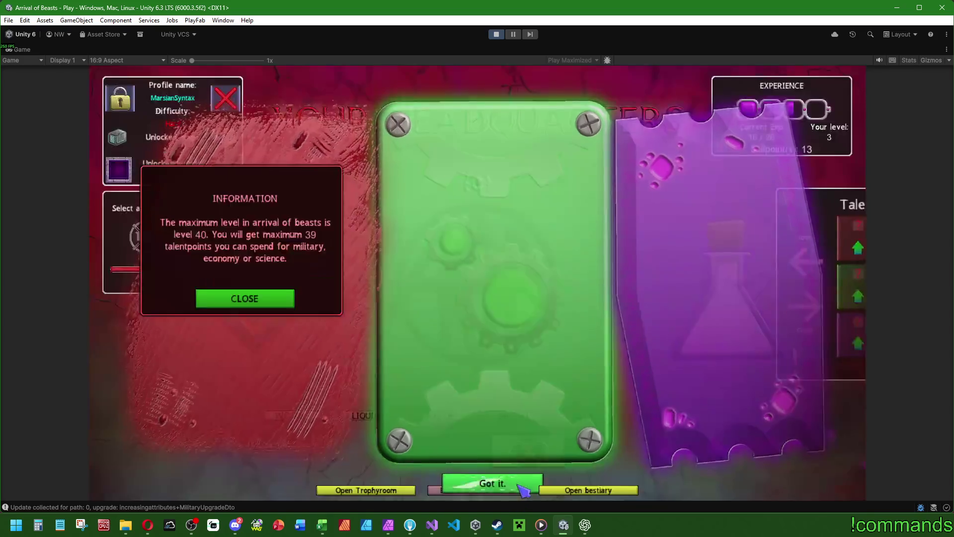
{"action": "left_click", "coordinate": [246, 298]}
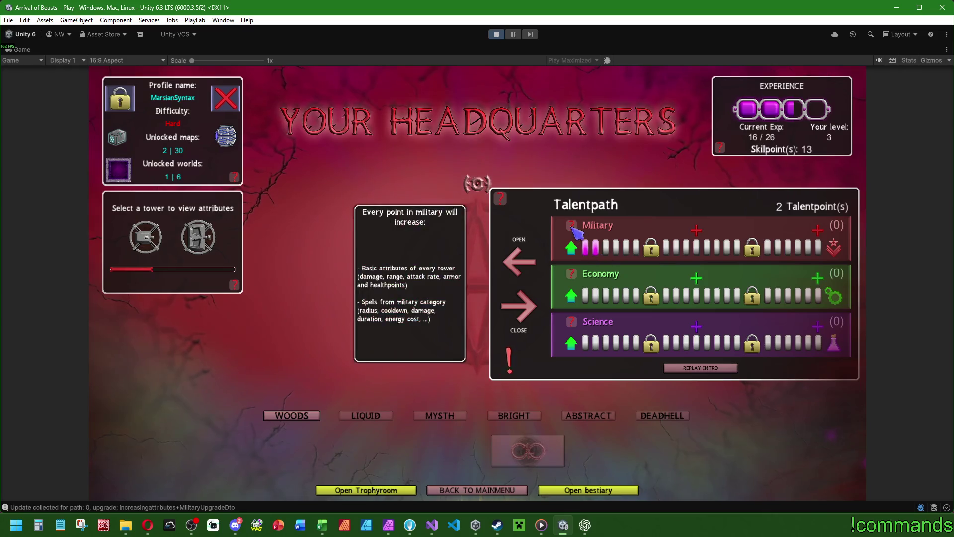
- Spend two points on Economy, then close and reopen the Talentpath past its intro
{"action": "mouse_move", "coordinate": [709, 232]}
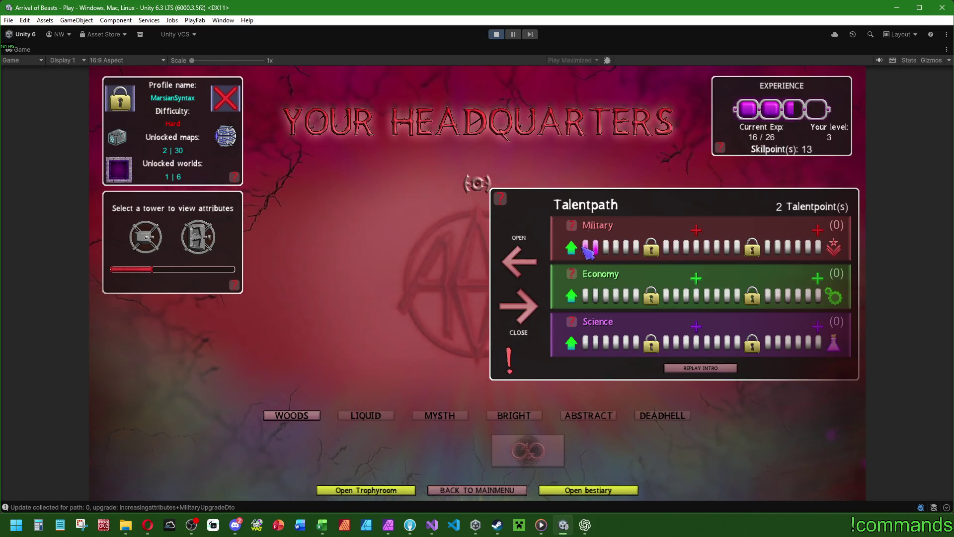
{"action": "left_click", "coordinate": [572, 296]}
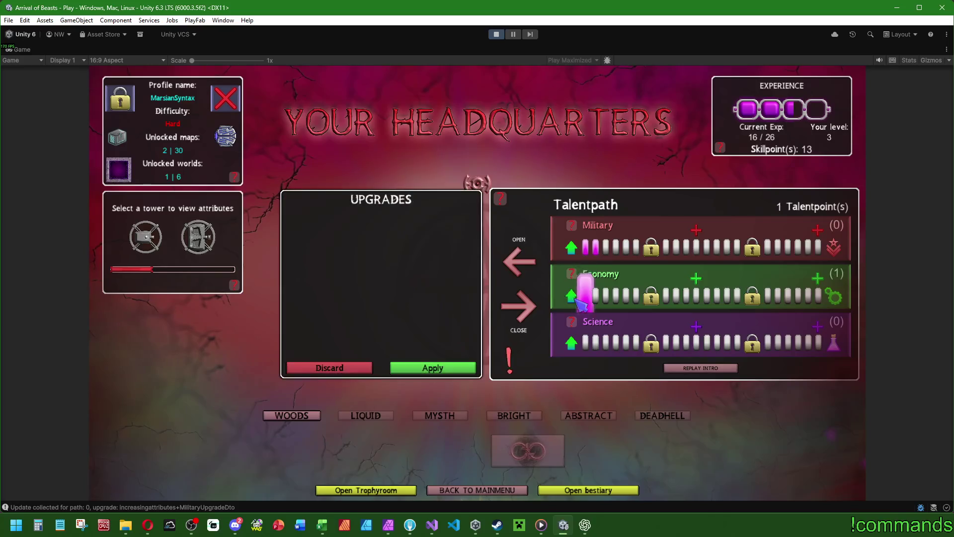
{"action": "left_click", "coordinate": [572, 297]}
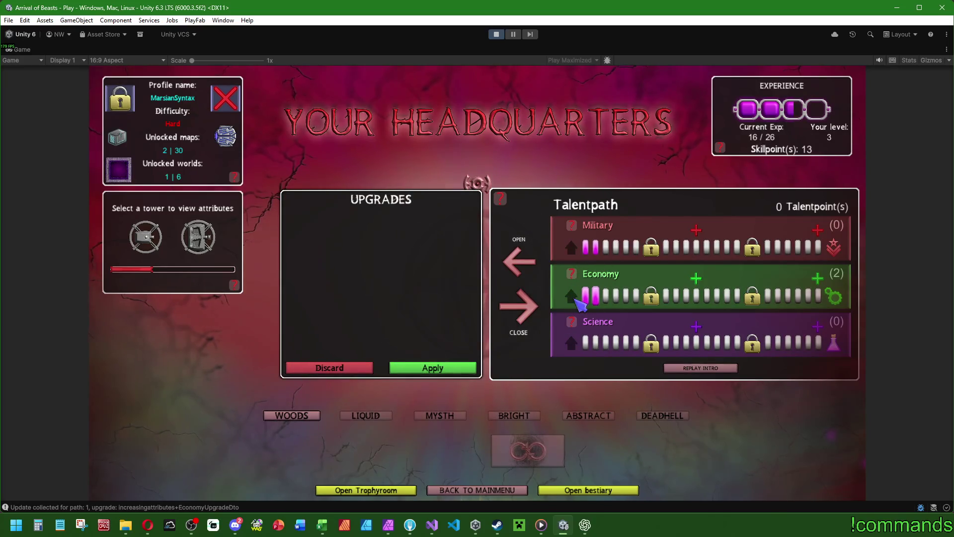
{"action": "left_click", "coordinate": [519, 304]}
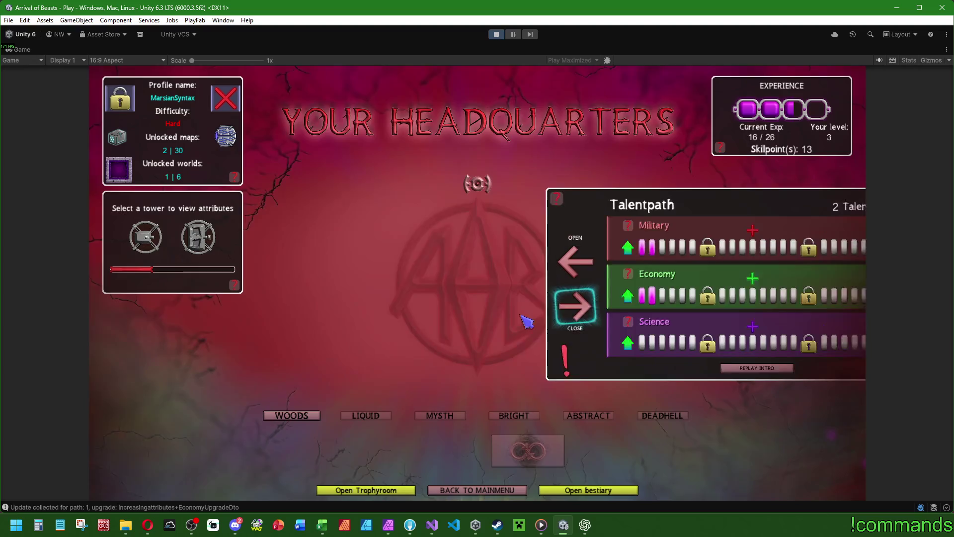
{"action": "left_click", "coordinate": [840, 256]}
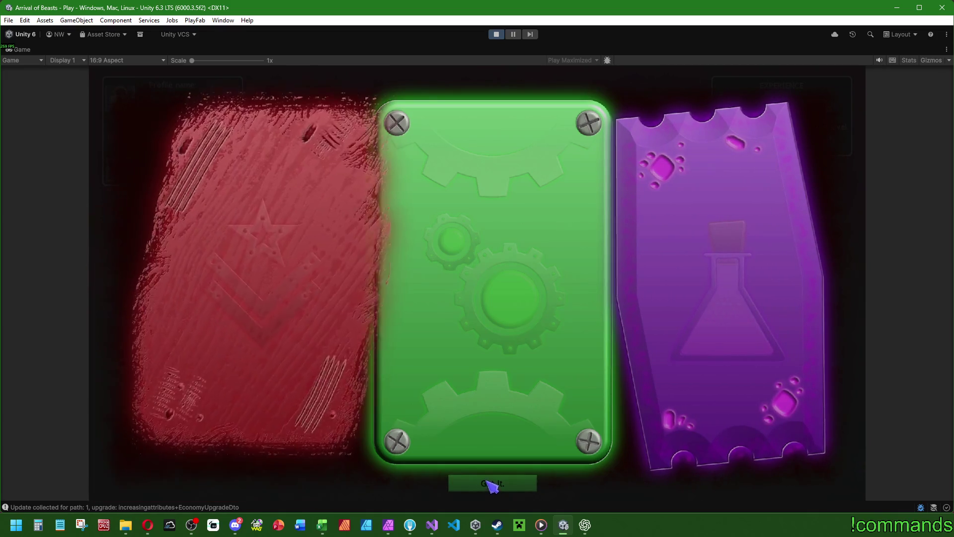
{"action": "left_click", "coordinate": [490, 486]}
{"action": "left_click", "coordinate": [240, 297]}
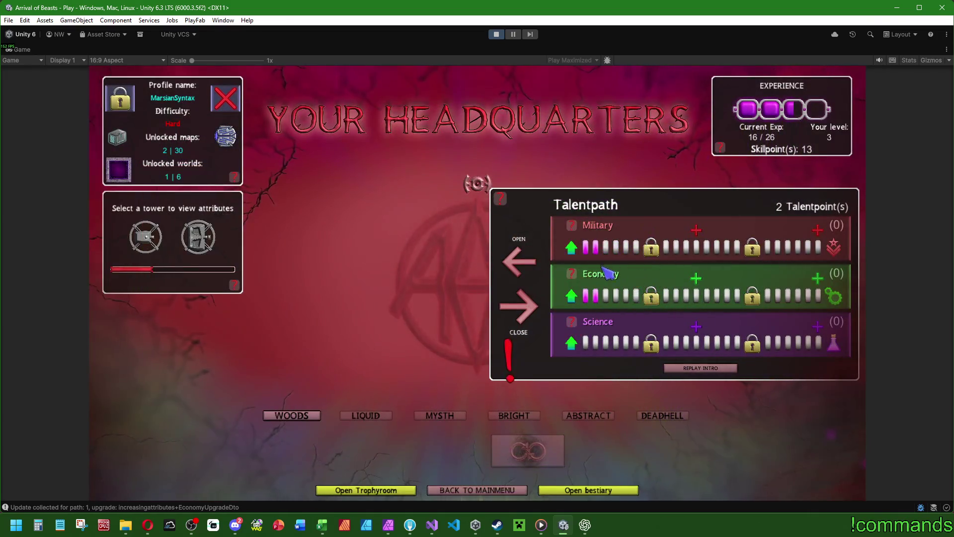
- Put one point each into Economy and Science, apply the upgrades, and close the panel
{"action": "left_click", "coordinate": [586, 296]}
{"action": "left_click", "coordinate": [586, 342]}
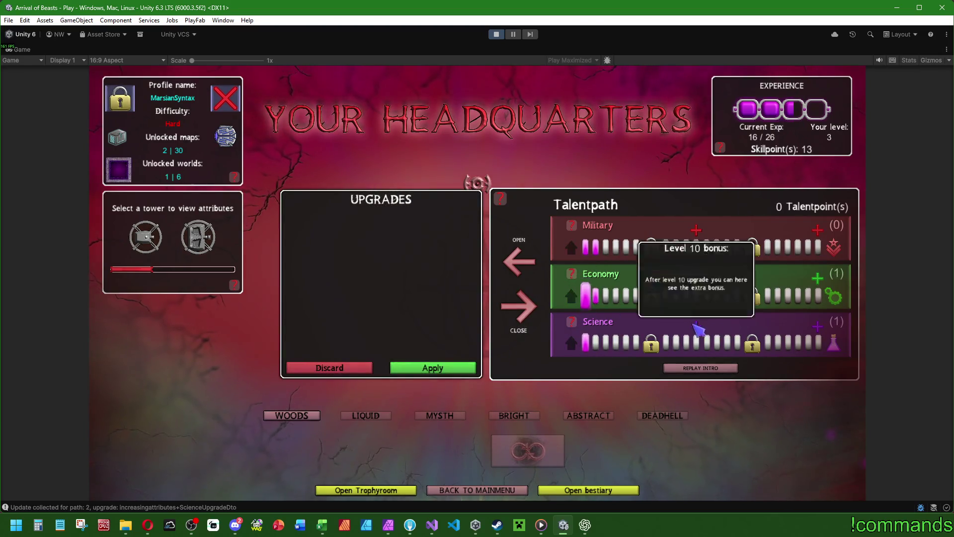
{"action": "left_click", "coordinate": [432, 369]}
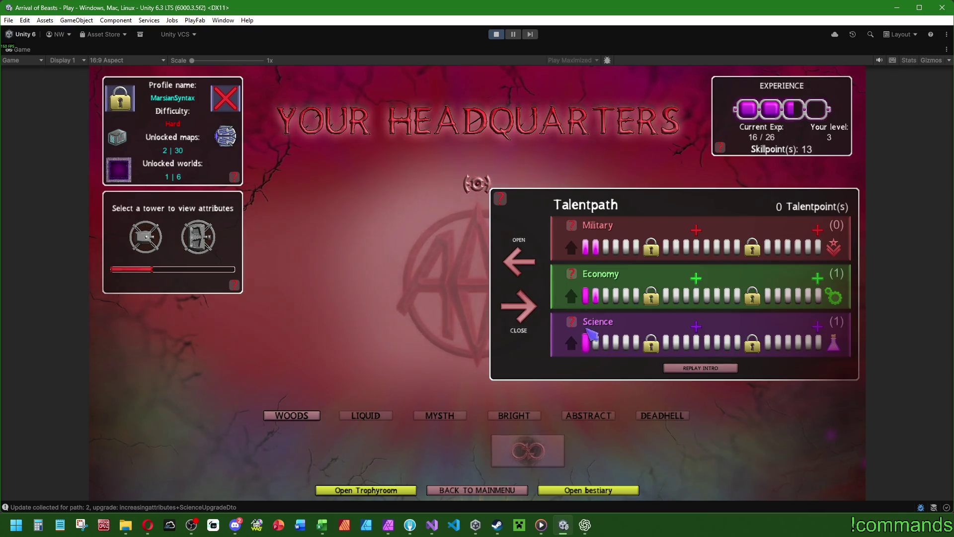
{"action": "left_click", "coordinate": [518, 304]}
- Reopen the Talentpath, add a Science point, apply it, and close the panel
{"action": "left_click", "coordinate": [837, 257]}
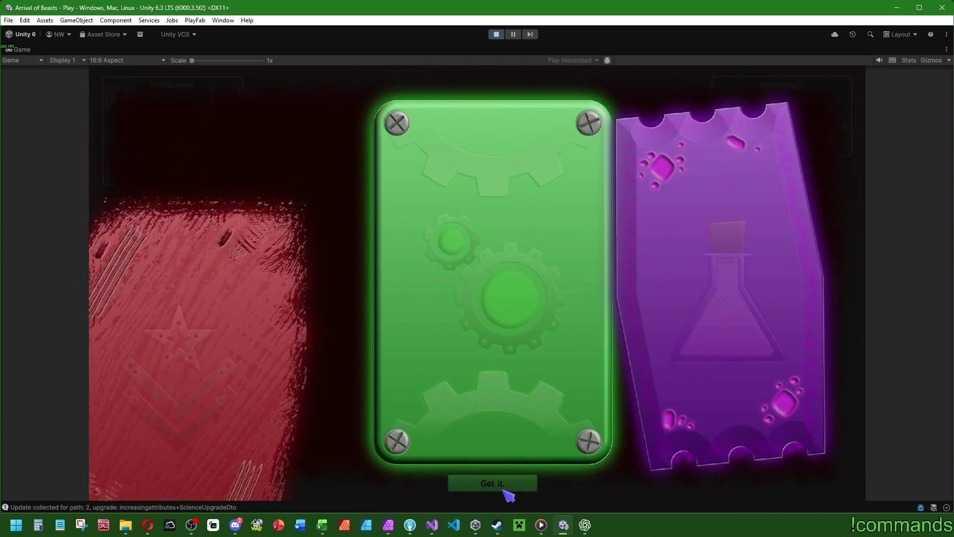
{"action": "left_click", "coordinate": [507, 492]}
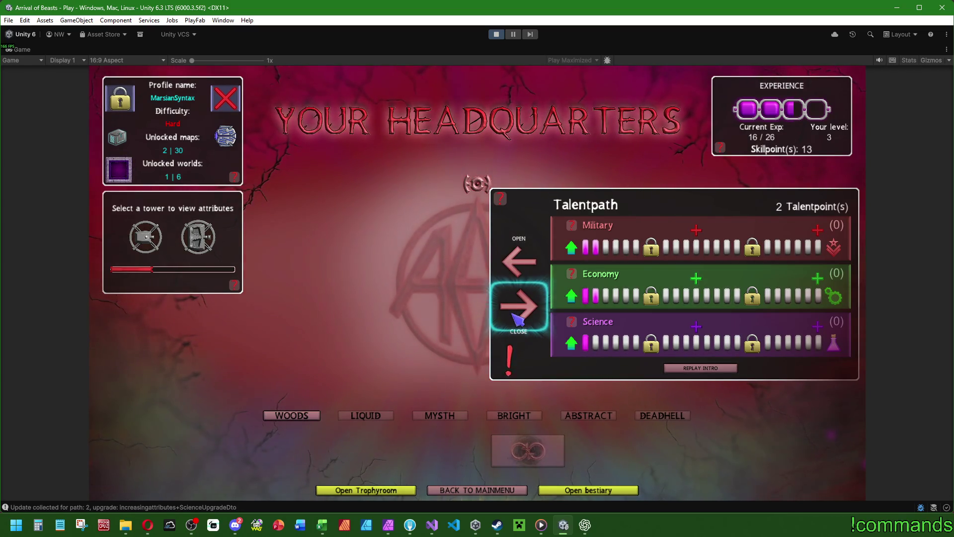
{"action": "left_click", "coordinate": [572, 343]}
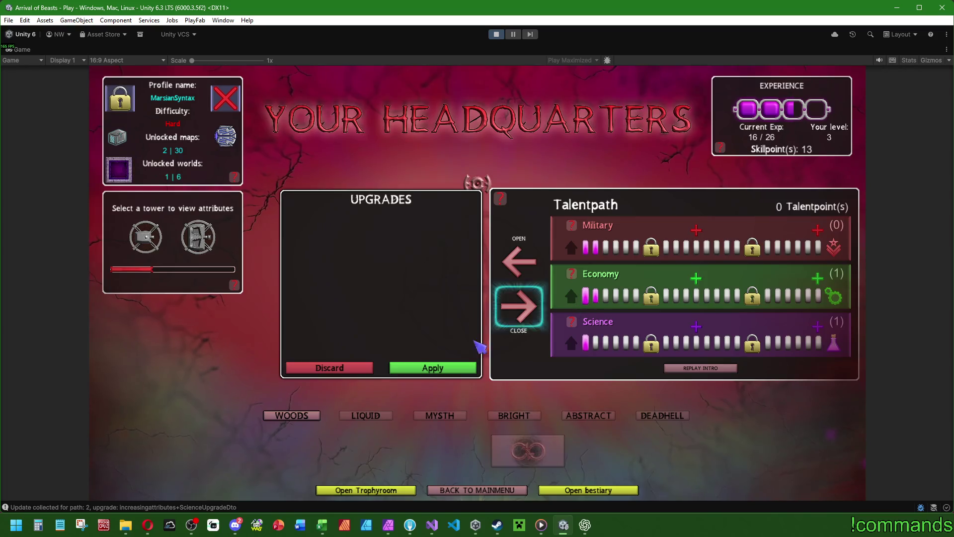
{"action": "left_click", "coordinate": [432, 370]}
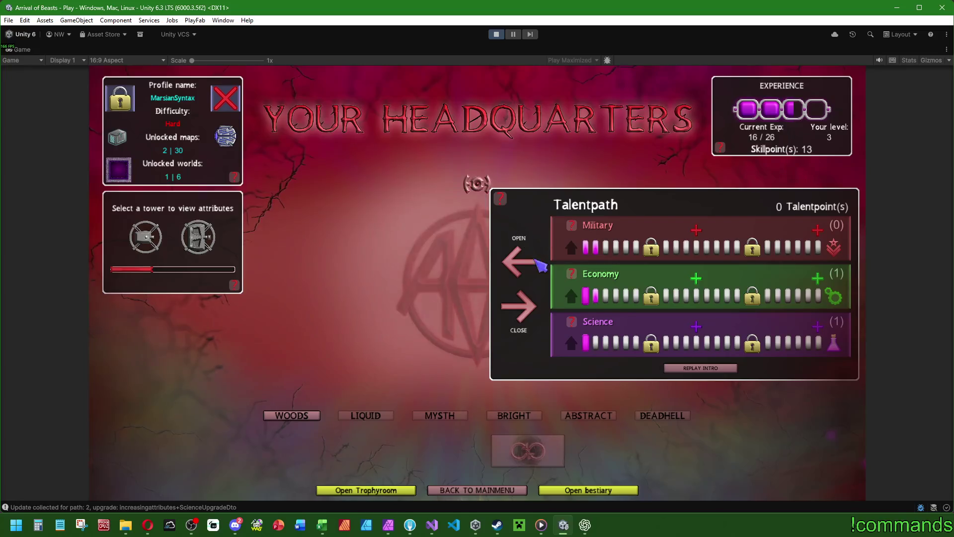
{"action": "left_click", "coordinate": [527, 318]}
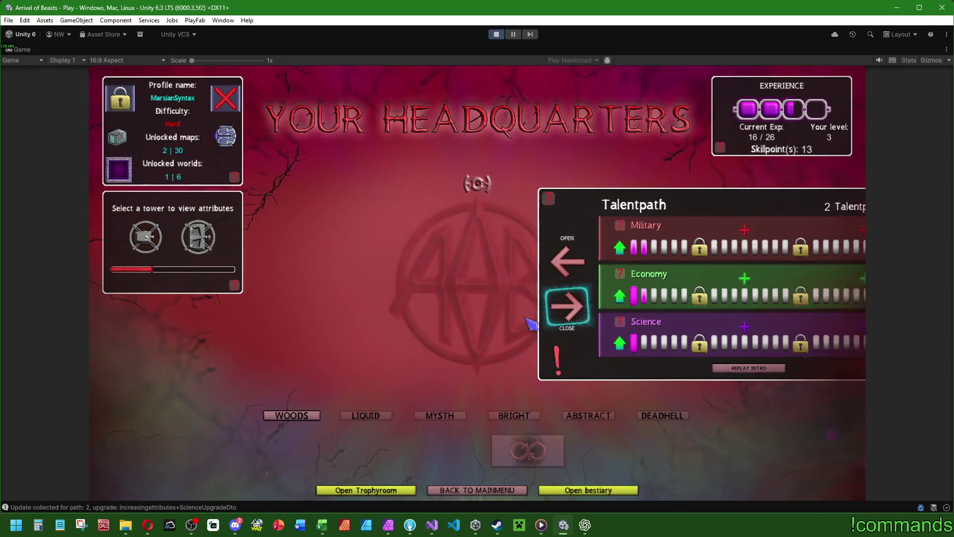
- Stop Play mode, clear the selection, and switch to Visual Studio
{"action": "left_click", "coordinate": [496, 33]}
{"action": "left_click", "coordinate": [10, 395]}
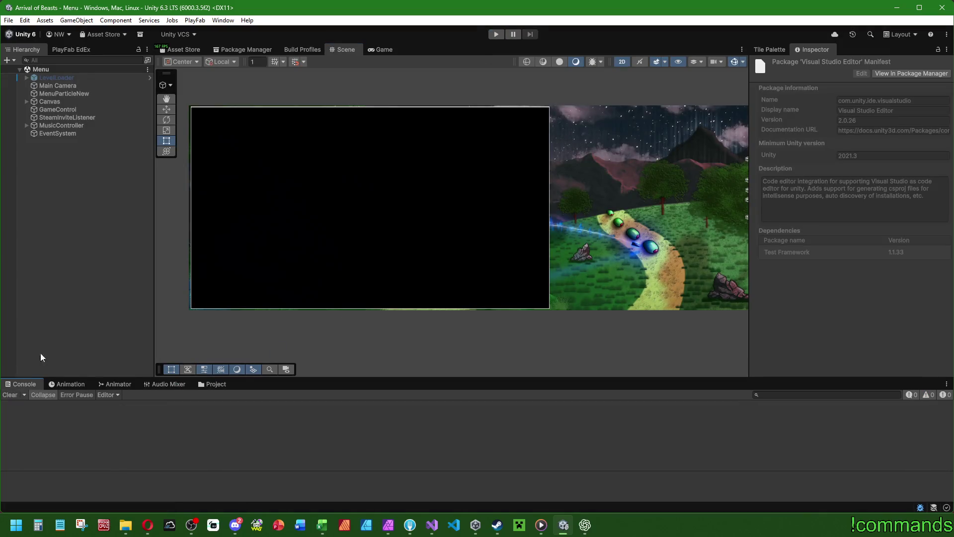
{"action": "mouse_move", "coordinate": [429, 527]}
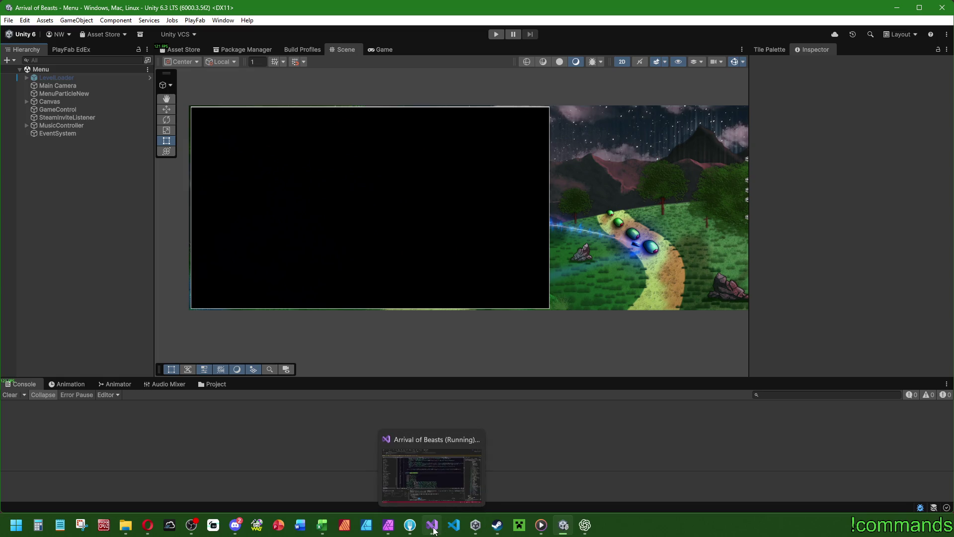
{"action": "left_click", "coordinate": [407, 477]}
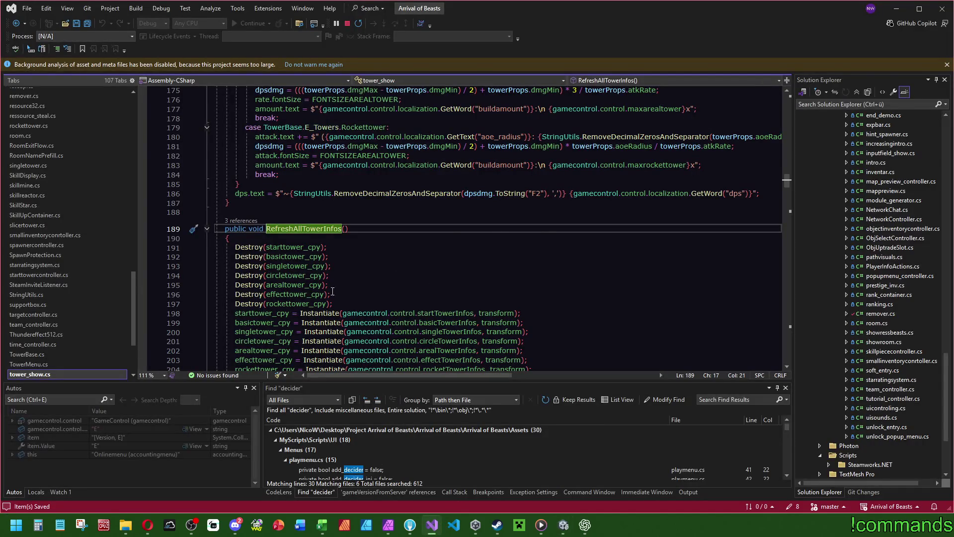
- Copy GetComponent<AudioSource>().Play(); into the top of ApplyEverything in increasingattributes.cs
{"action": "scroll", "coordinate": [61, 242], "scroll_direction": "up", "scroll_amount": 10}
{"action": "scroll", "coordinate": [61, 249], "scroll_direction": "up", "scroll_amount": 6}
{"action": "left_click", "coordinate": [43, 233]}
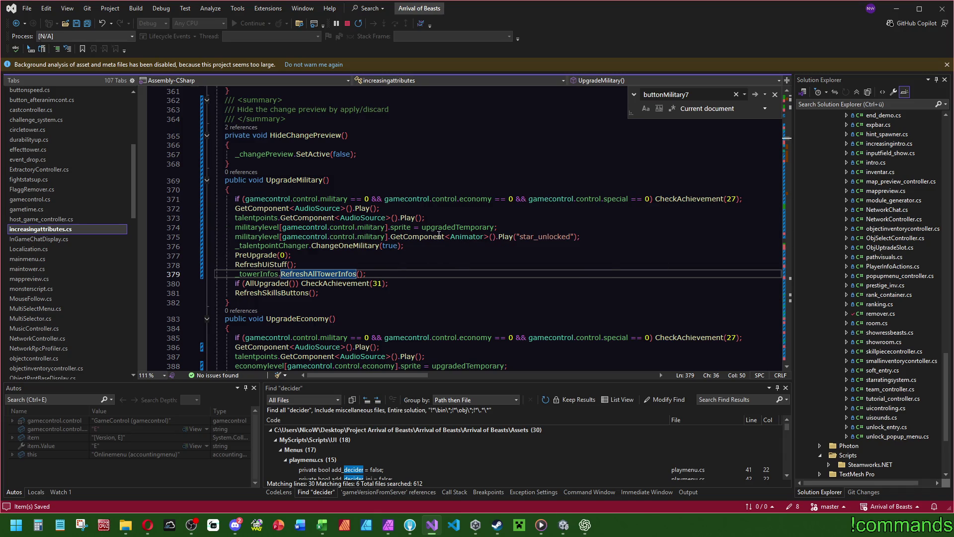
{"action": "mouse_move", "coordinate": [439, 235]}
{"action": "left_click_drag", "start_coordinate": [380, 208], "coordinate": [745, 199]}
{"action": "key", "text": "ctrl+c"}
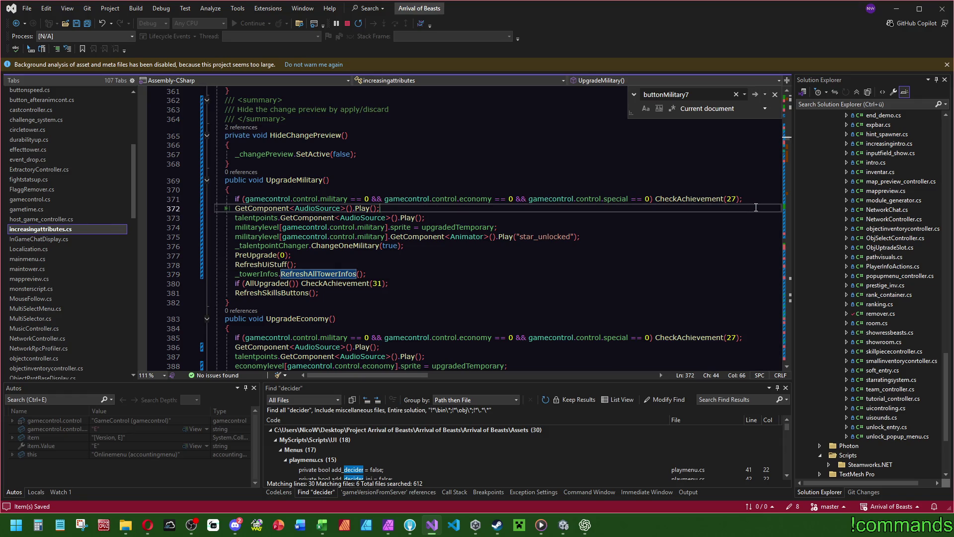
{"action": "scroll", "coordinate": [471, 216], "scroll_direction": "up", "scroll_amount": 13}
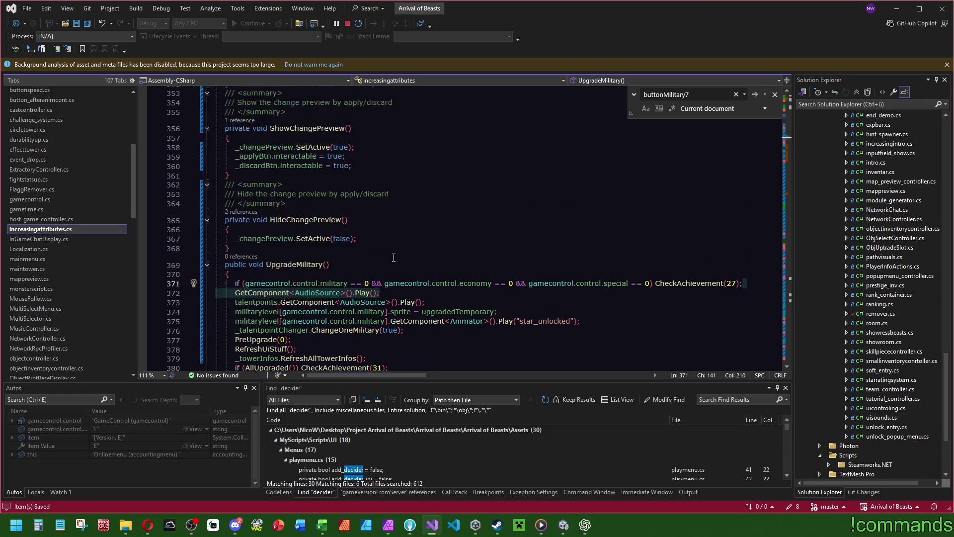
{"action": "scroll", "coordinate": [395, 257], "scroll_direction": "up", "scroll_amount": 12}
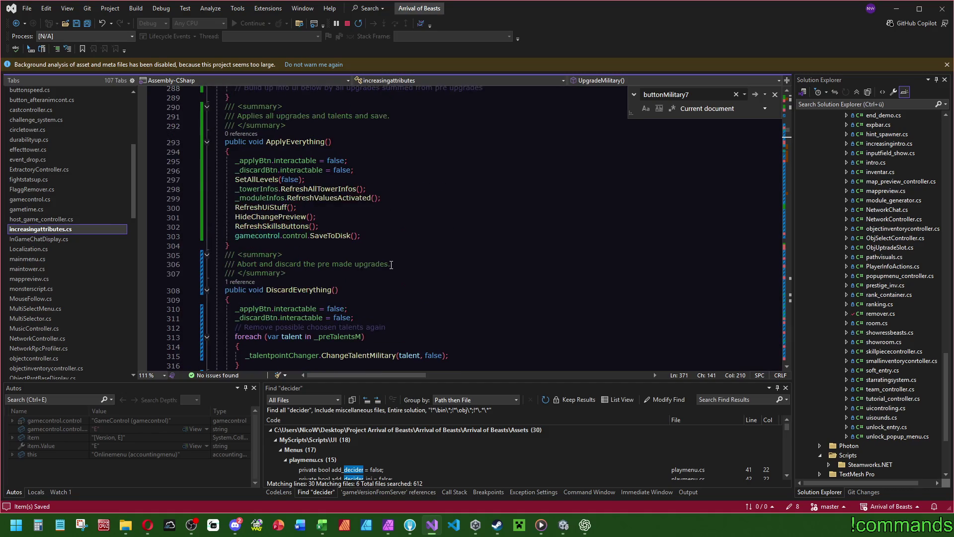
{"action": "left_click", "coordinate": [355, 152]}
{"action": "key", "text": "Return"}
{"action": "key", "text": "ctrl+v"}
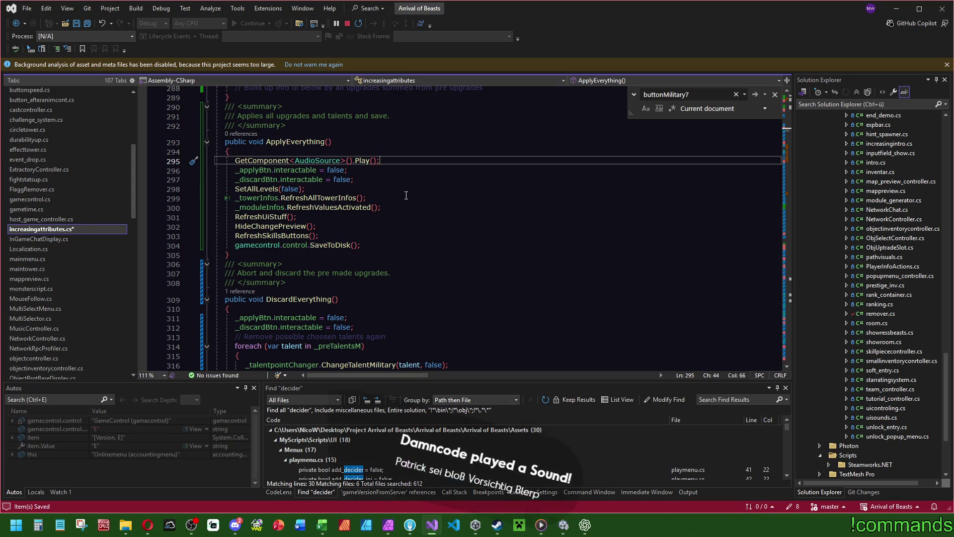
- Search for DiscardEverything to locate its call in CloseMenu at line 432
{"action": "left_click", "coordinate": [318, 299]}
{"action": "double_click", "coordinate": [319, 299]}
{"action": "key", "text": "ctrl+f"}
{"action": "key", "text": "Return"}
{"action": "scroll", "coordinate": [548, 175], "scroll_direction": "down", "scroll_amount": 15}
{"action": "scroll", "coordinate": [547, 175], "scroll_direction": "up", "scroll_amount": 11}
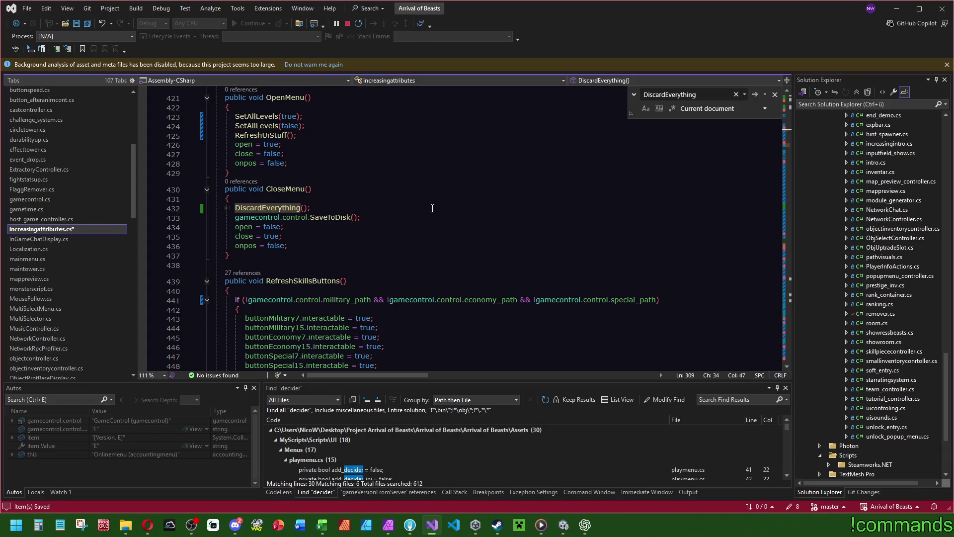
{"action": "mouse_move", "coordinate": [791, 150]}
{"action": "left_mouse_down"}
{"action": "mouse_move", "coordinate": [790, 130]}
{"action": "mouse_move", "coordinate": [512, 145]}
{"action": "left_mouse_up"}
- Declare a 'private bool _pendingChanges;' field below onpos
{"action": "left_click", "coordinate": [313, 173]}
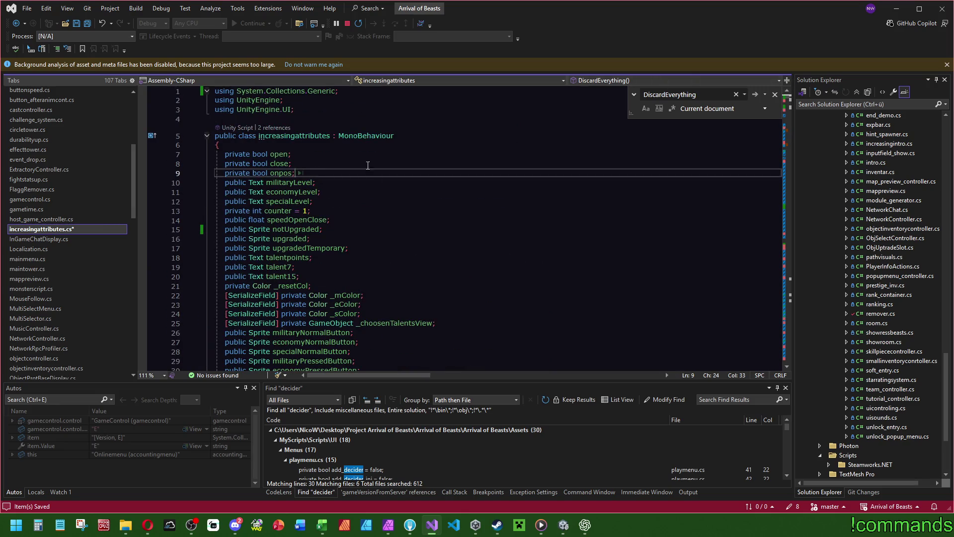
{"action": "key", "text": "Return"}
{"action": "type", "text": "prii"}
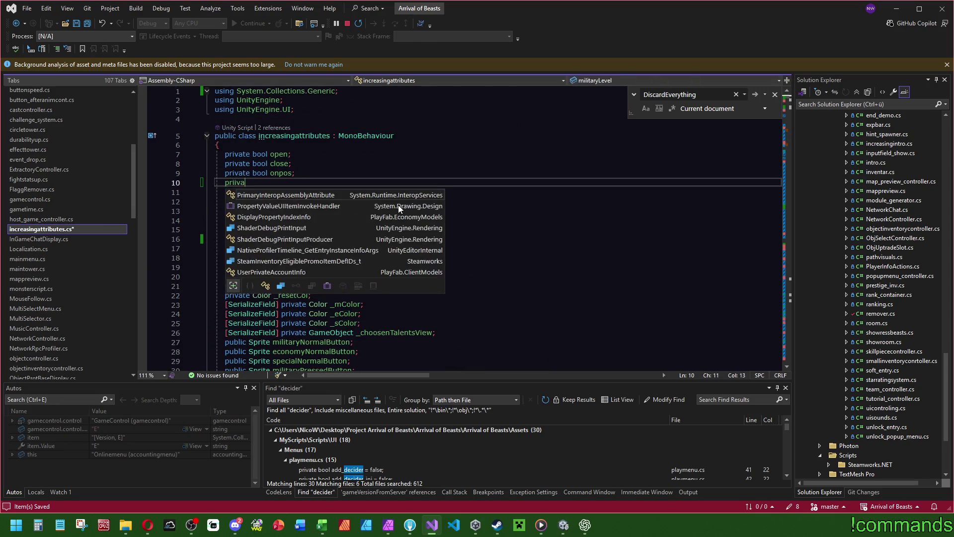
{"action": "key", "text": "BackSpace"}
{"action": "type", "text": "vate b"}
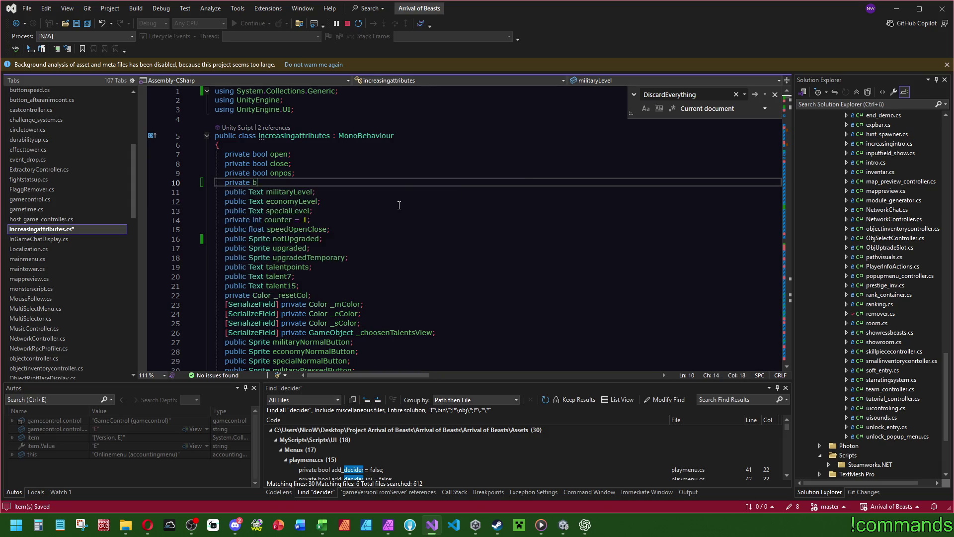
{"action": "type", "text": "ool _pending"}
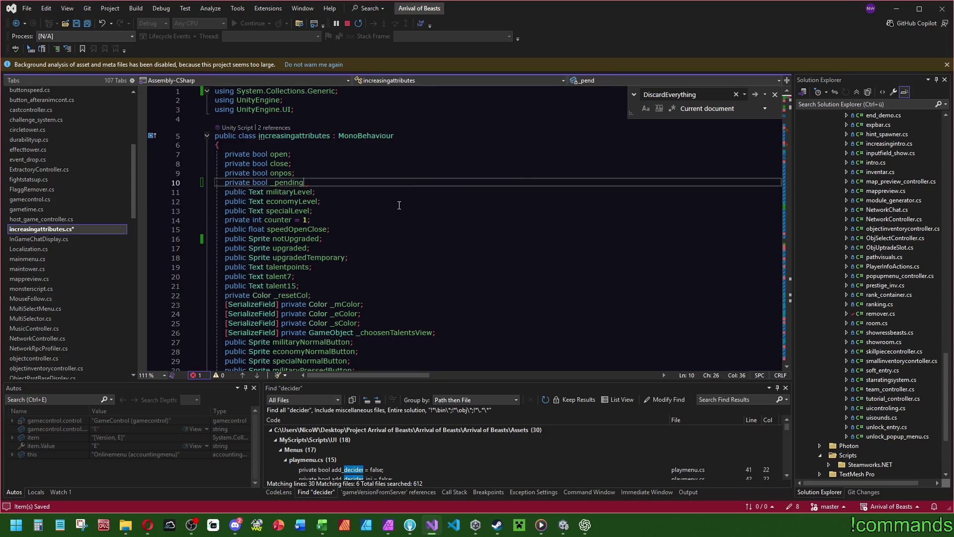
{"action": "type", "text": "Changes;"}
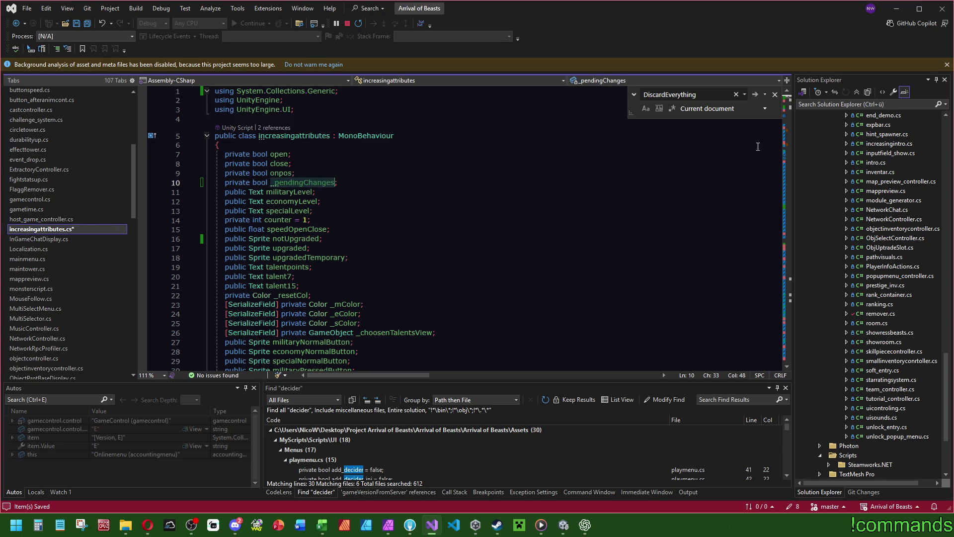
- Add '_pendingChanges = true;' at the top of PreUpgrade
{"action": "left_click", "coordinate": [790, 130]}
{"action": "scroll", "coordinate": [792, 130], "scroll_direction": "down", "scroll_amount": 5}
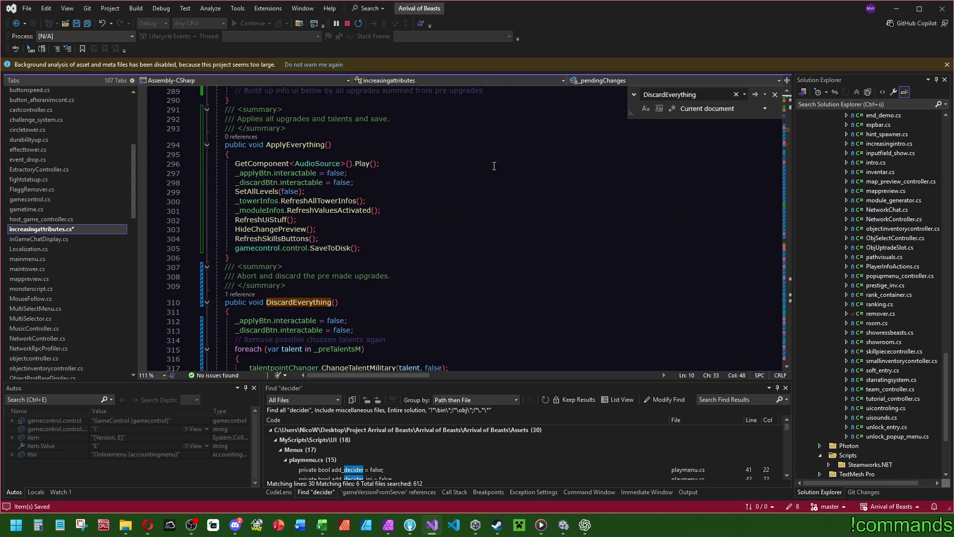
{"action": "scroll", "coordinate": [449, 198], "scroll_direction": "up", "scroll_amount": 5}
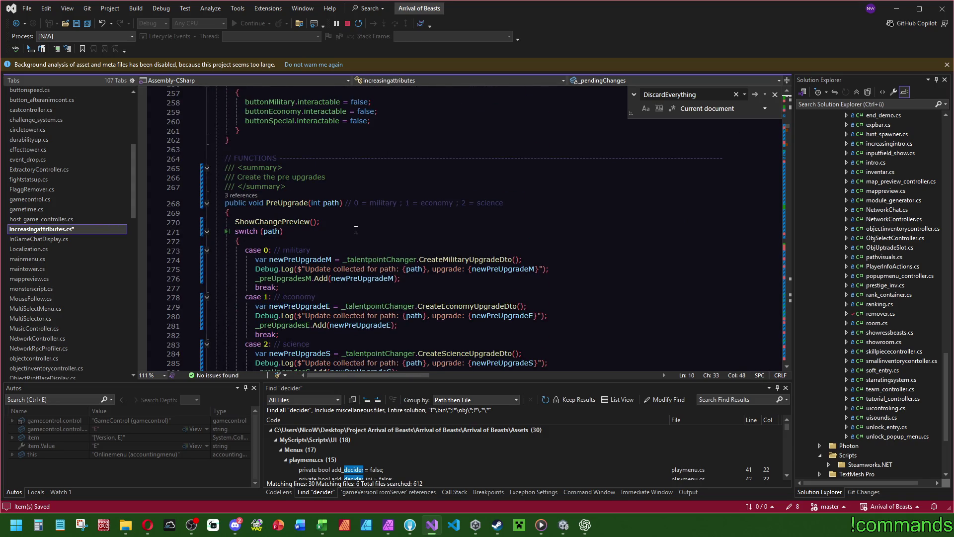
{"action": "left_click", "coordinate": [293, 213]}
{"action": "key", "text": "Return"}
{"action": "type", "text": "_pendingChanges"}
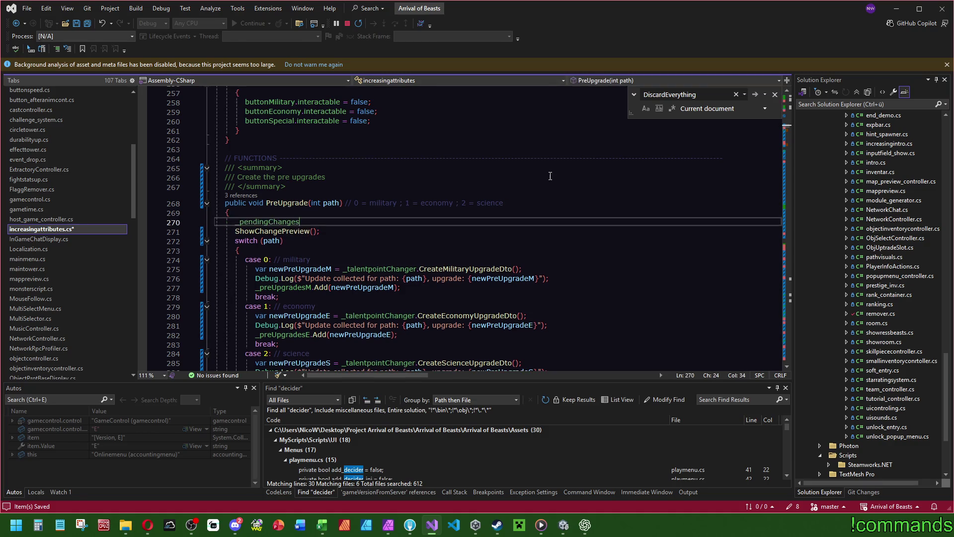
{"action": "type", "text": "= true;"}
{"action": "key", "text": "Up"}
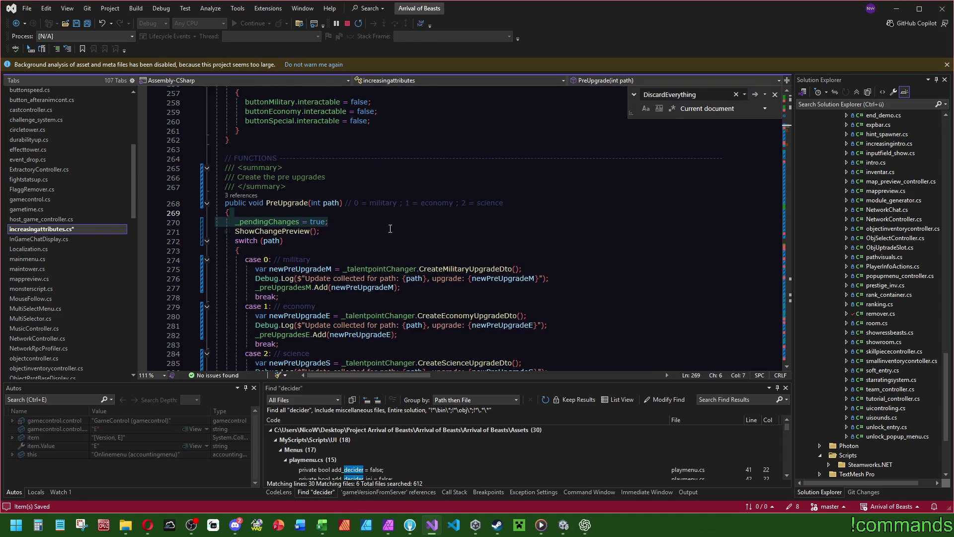
- Add '_pendingChanges = false;' at the top of DiscardEverything
{"action": "scroll", "coordinate": [304, 245], "scroll_direction": "down", "scroll_amount": 10}
{"action": "scroll", "coordinate": [304, 245], "scroll_direction": "down", "scroll_amount": 6}
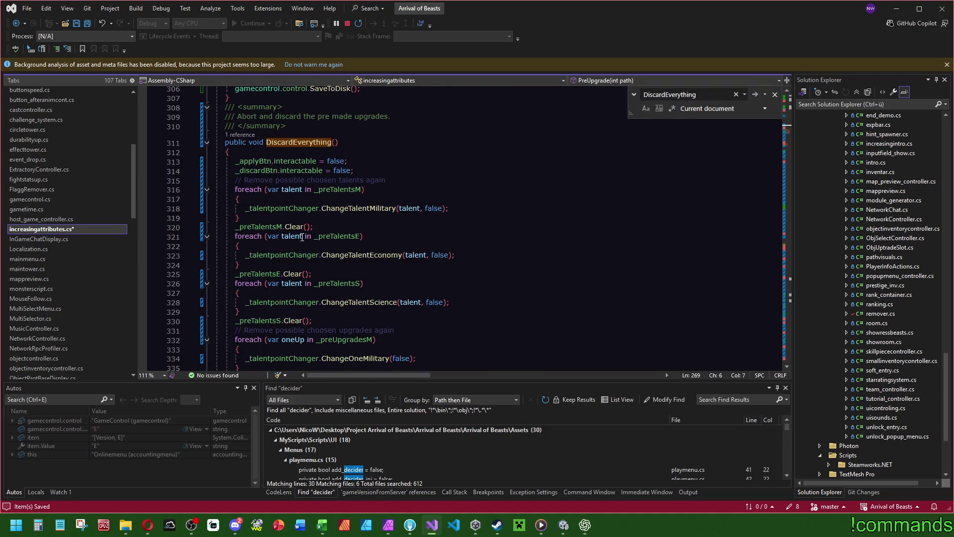
{"action": "left_click", "coordinate": [285, 151]}
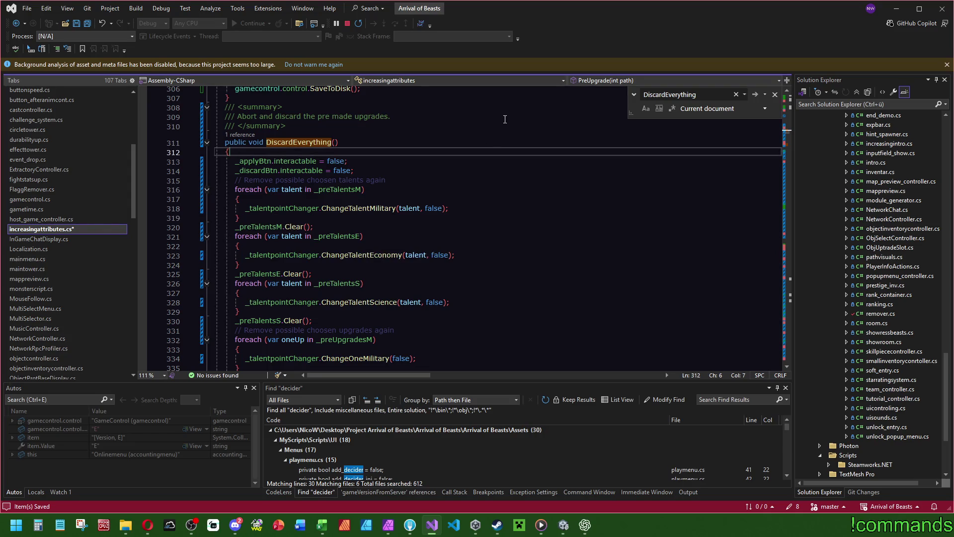
{"action": "key", "text": "Return"}
{"action": "type", "text": "_pendingChanges = true;"}
{"action": "key", "text": "BackSpace"}
{"action": "key", "text": "BackSpace"}
{"action": "key", "text": "BackSpace"}
{"action": "type", "text": "false"}
{"action": "left_click", "coordinate": [352, 157]}
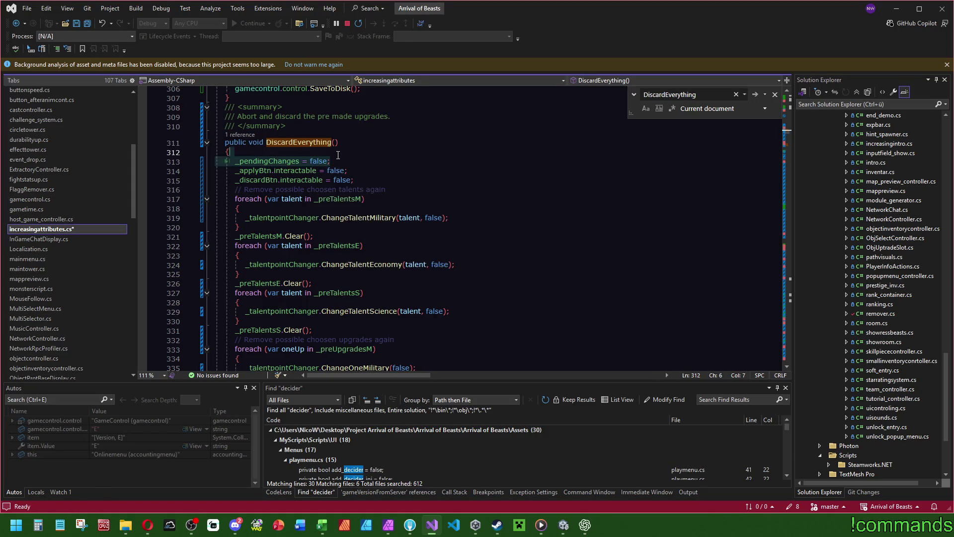
- Insert the same '_pendingChanges = false;' line at the top of ApplyEverything
{"action": "scroll", "coordinate": [311, 194], "scroll_direction": "up", "scroll_amount": 7}
{"action": "key", "text": "ctrl+c"}
{"action": "left_click", "coordinate": [311, 194]}
{"action": "key", "text": "Return"}
{"action": "key", "text": "ctrl+v"}
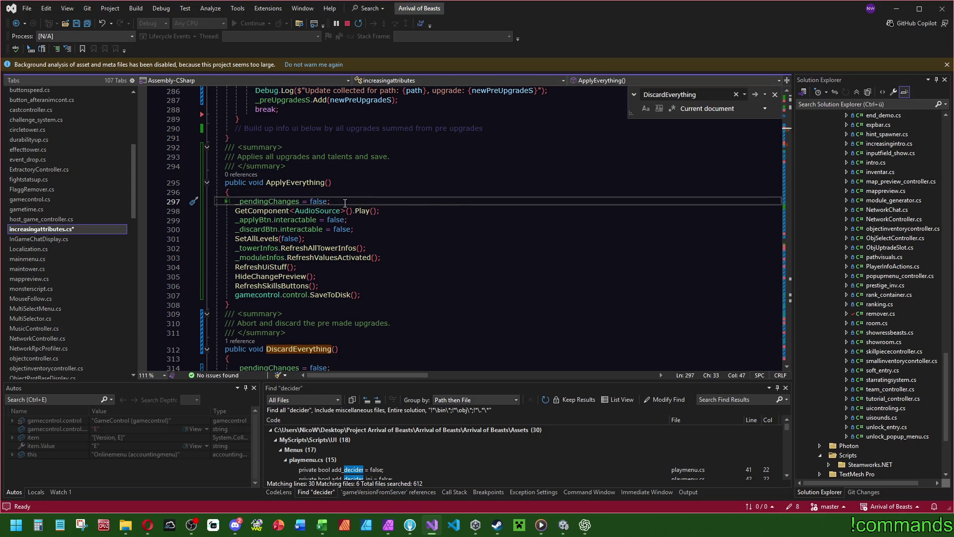
{"action": "scroll", "coordinate": [550, 202], "scroll_direction": "down", "scroll_amount": 10}
{"action": "scroll", "coordinate": [550, 202], "scroll_direction": "down", "scroll_amount": 11}
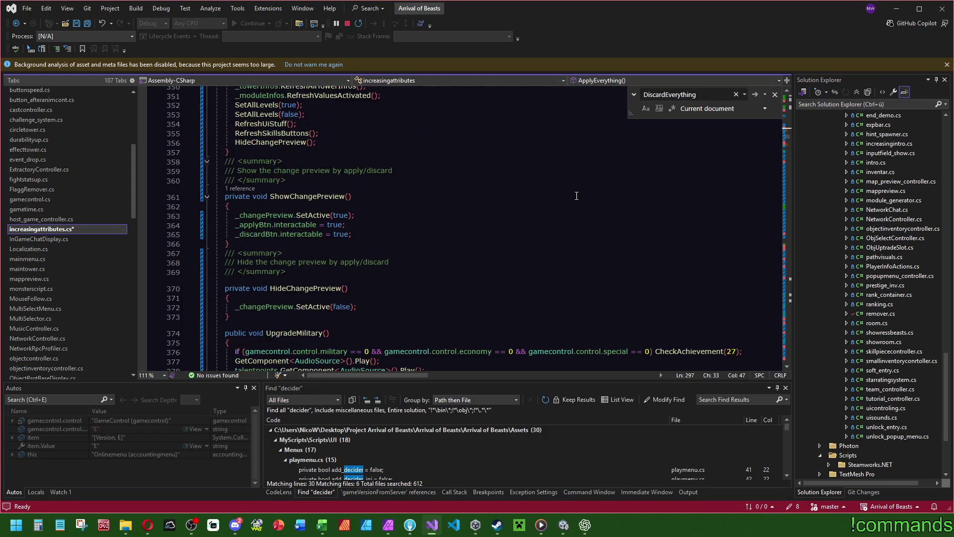
{"action": "scroll", "coordinate": [354, 205], "scroll_direction": "down", "scroll_amount": 20}
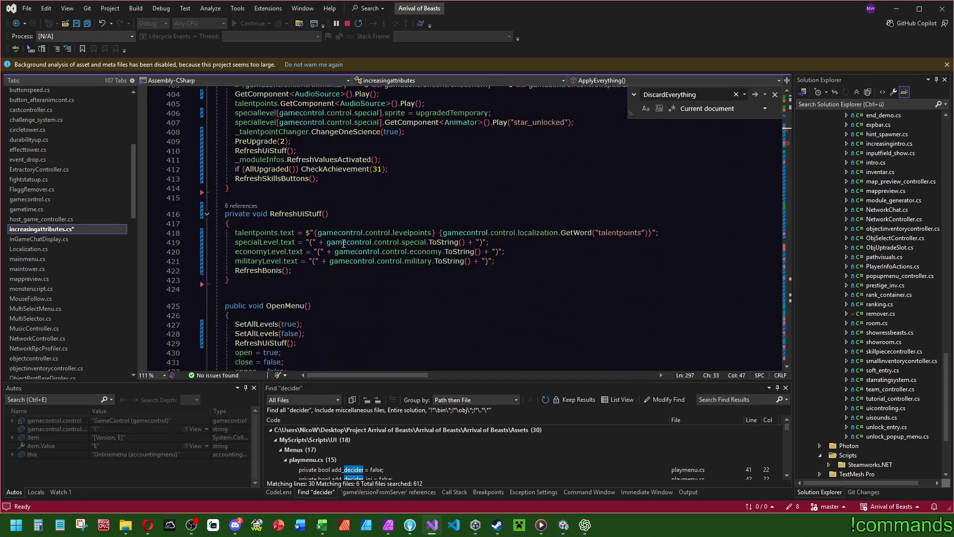
{"action": "scroll", "coordinate": [295, 243], "scroll_direction": "down", "scroll_amount": 4}
- In CloseMenu, wrap the DiscardEverything() call in 'if (_pendingChanges)'
{"action": "left_click", "coordinate": [304, 229]}
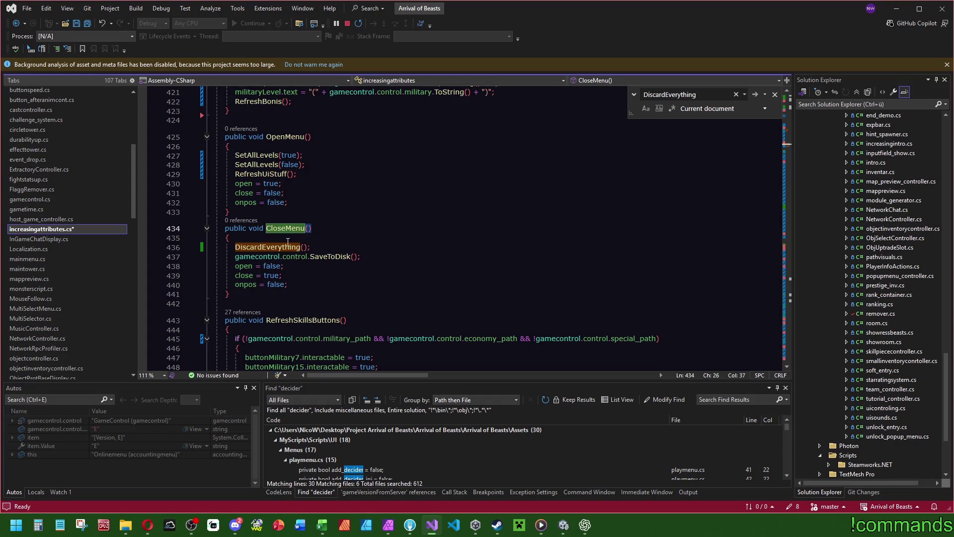
{"action": "left_click", "coordinate": [292, 238]}
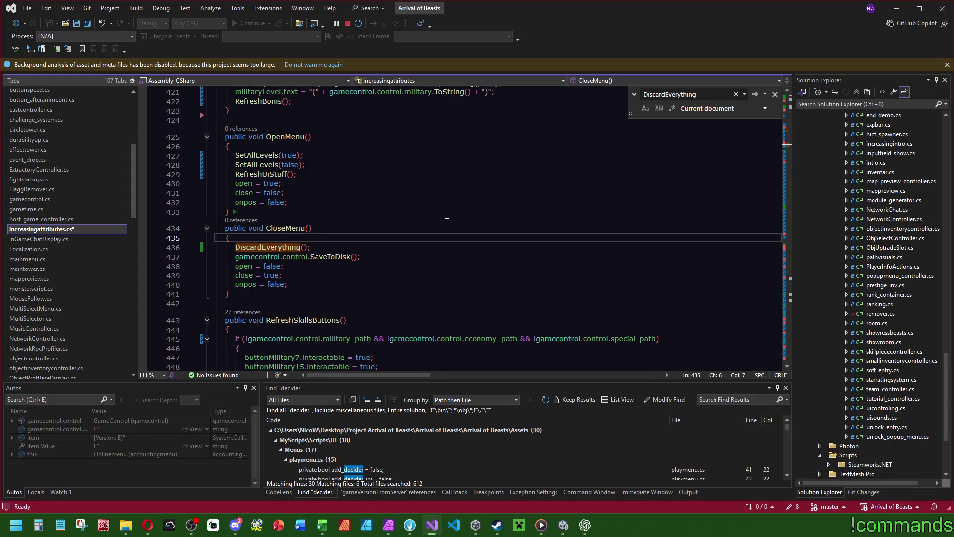
{"action": "key", "text": "Return"}
{"action": "type", "text": "if ("}
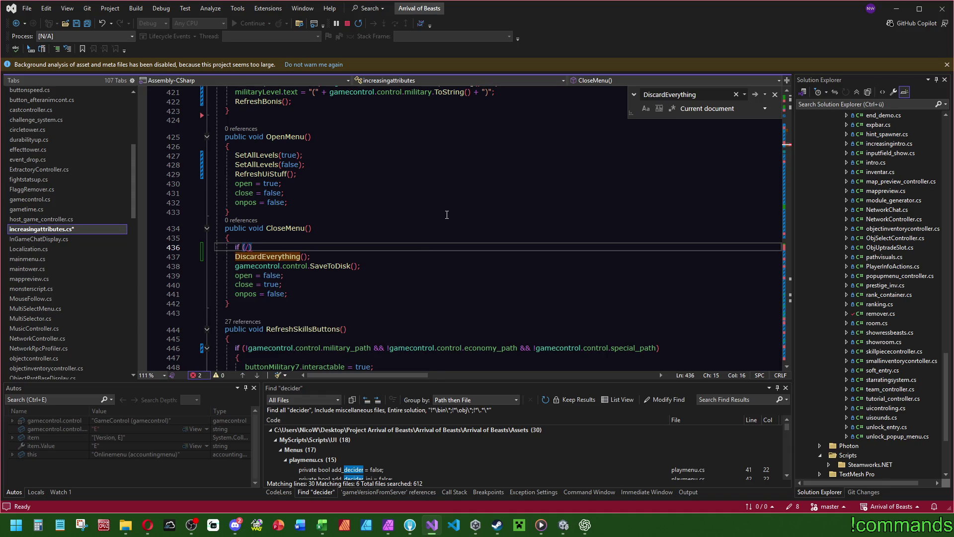
{"action": "key", "text": "BackSpace"}
{"action": "type", "text": "_pend"}
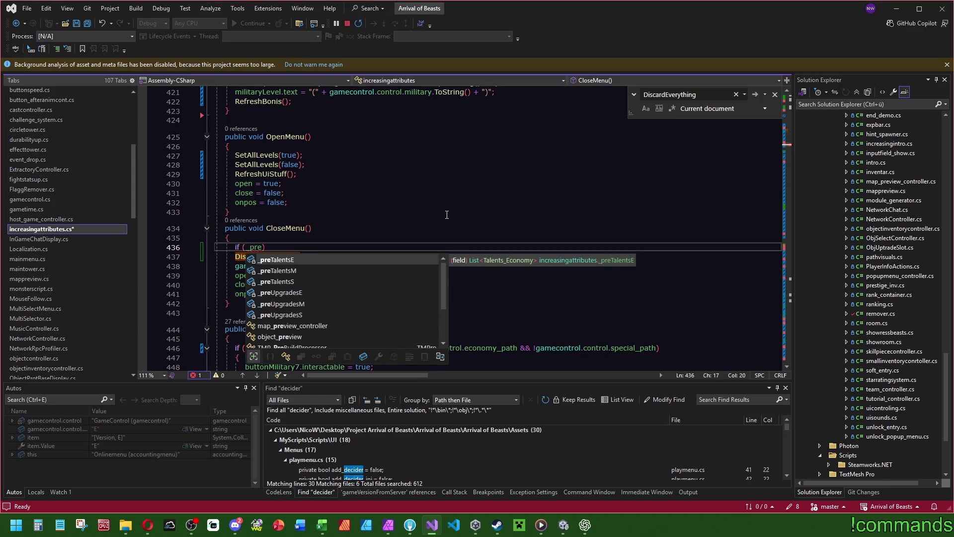
{"action": "key", "text": "Tab"}
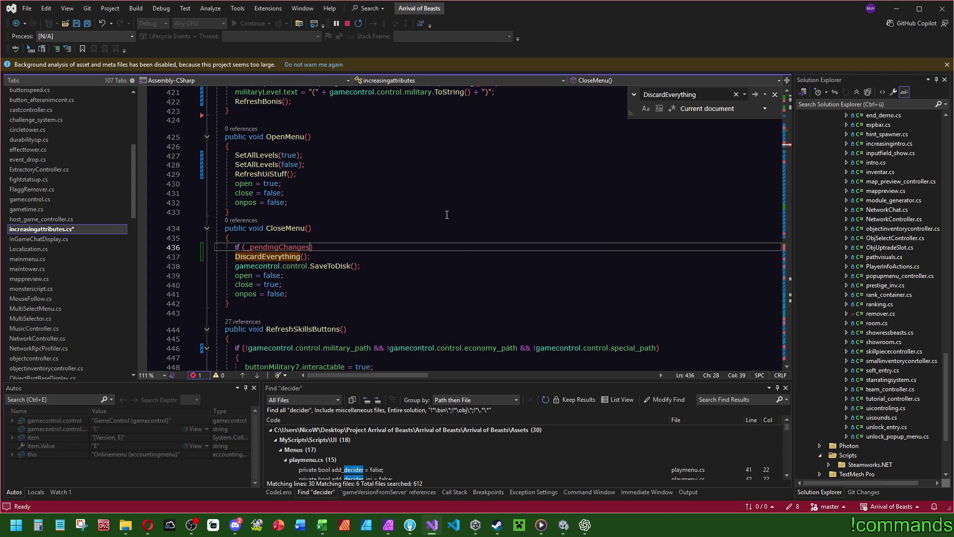
{"action": "key", "text": "Delete"}
{"action": "key", "text": "Return"}
- Jump to the DiscardEverything definition to check its _pendingChanges reset
{"action": "left_click", "coordinate": [281, 257]}
{"action": "key", "text": "F12"}
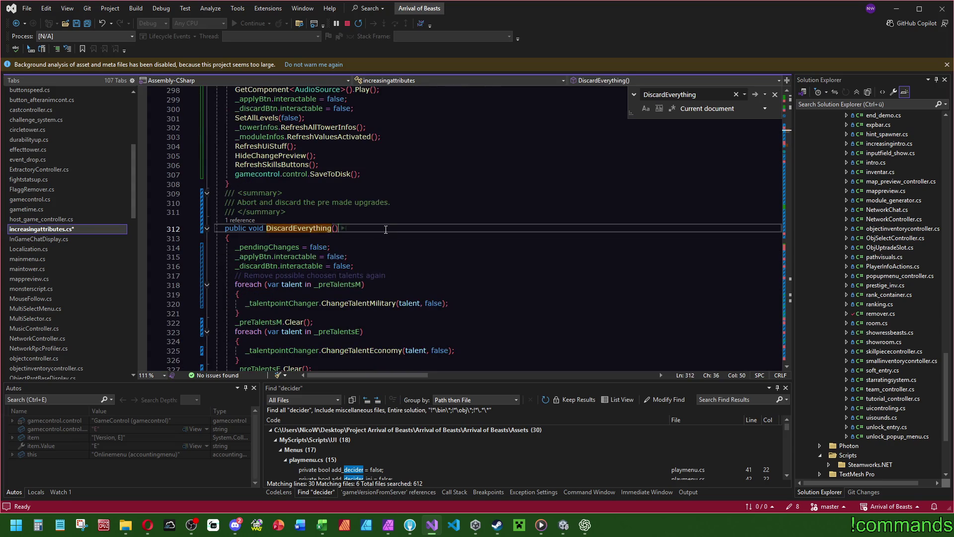
{"action": "left_click", "coordinate": [275, 247]}
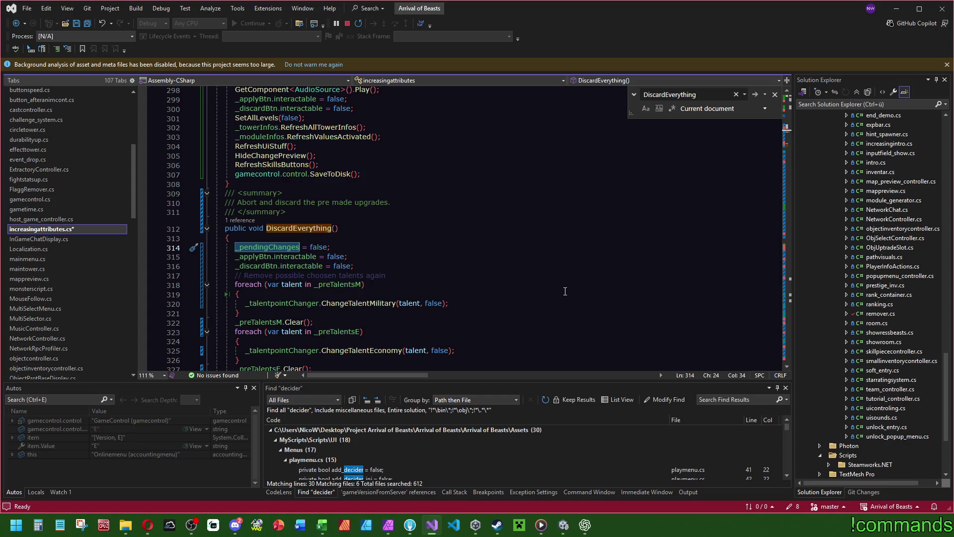
{"action": "left_click", "coordinate": [317, 212]}
- Save increasingattributes.cs and switch back to the Unity editor
{"action": "key", "text": "ctrl+s"}
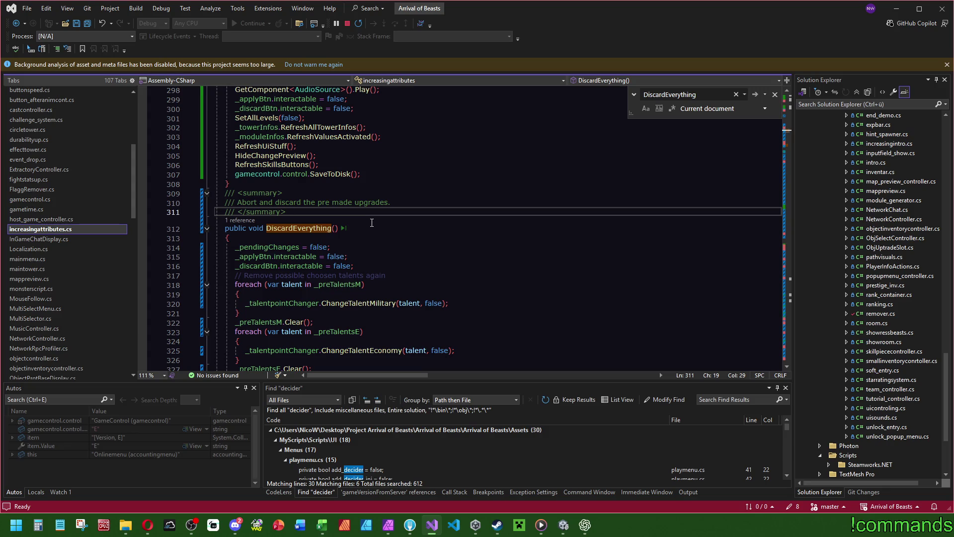
{"action": "key", "text": "ctrl+s"}
{"action": "key", "text": "alt+Tab"}
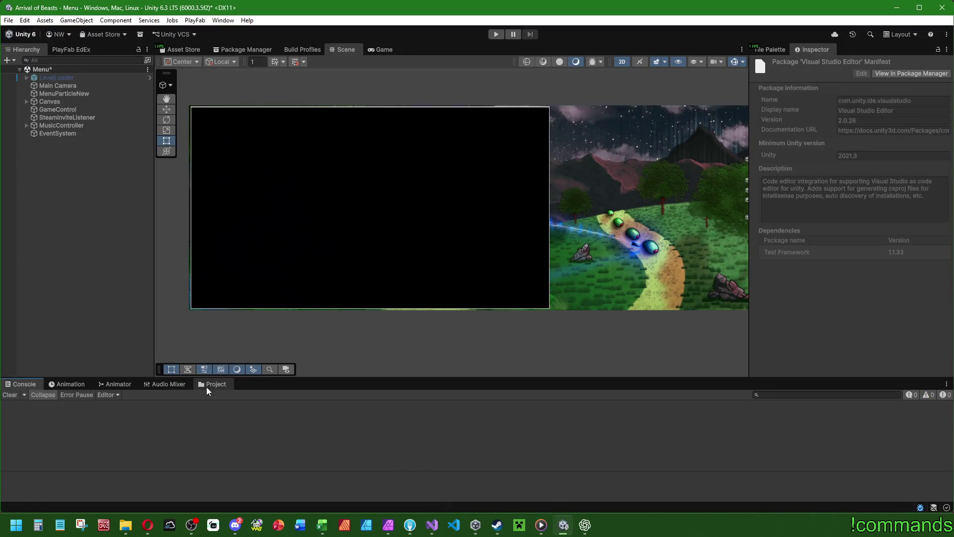
- Navigate the Project window from Scenes, via Plugins, into Assets/Prefabs/UIObjects
{"action": "left_click", "coordinate": [212, 384]}
{"action": "left_click", "coordinate": [136, 404]}
{"action": "left_click", "coordinate": [112, 405]}
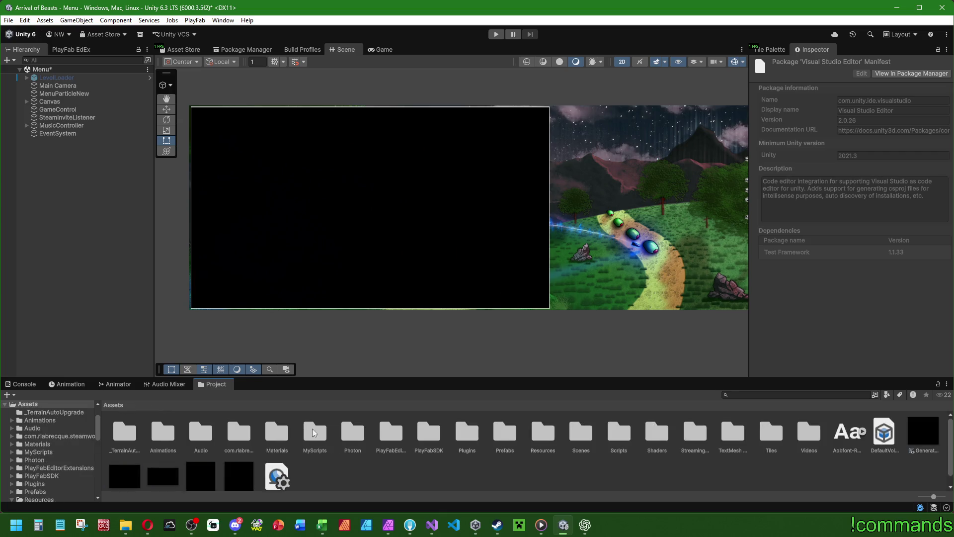
{"action": "double_click", "coordinate": [466, 436]}
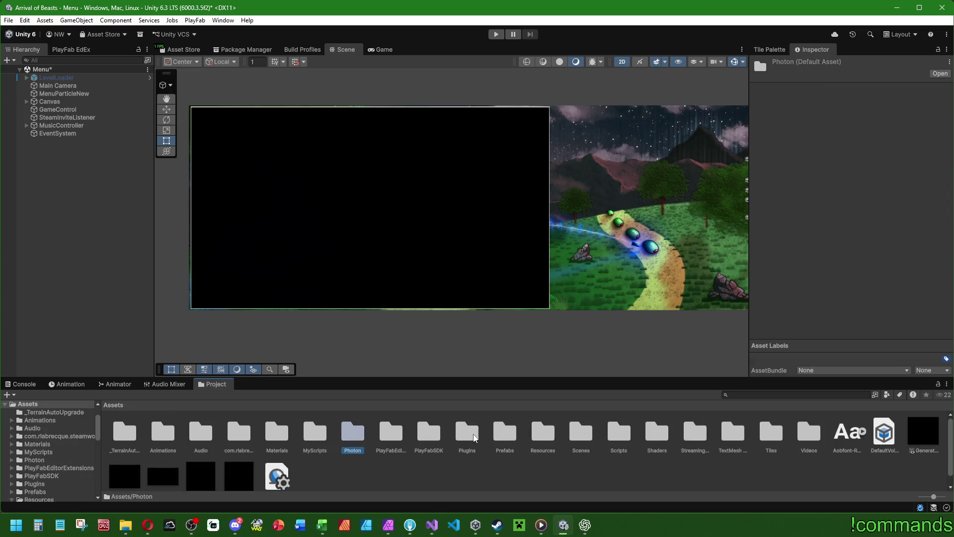
{"action": "left_click", "coordinate": [121, 406]}
{"action": "double_click", "coordinate": [466, 433]}
{"action": "double_click", "coordinate": [711, 436]}
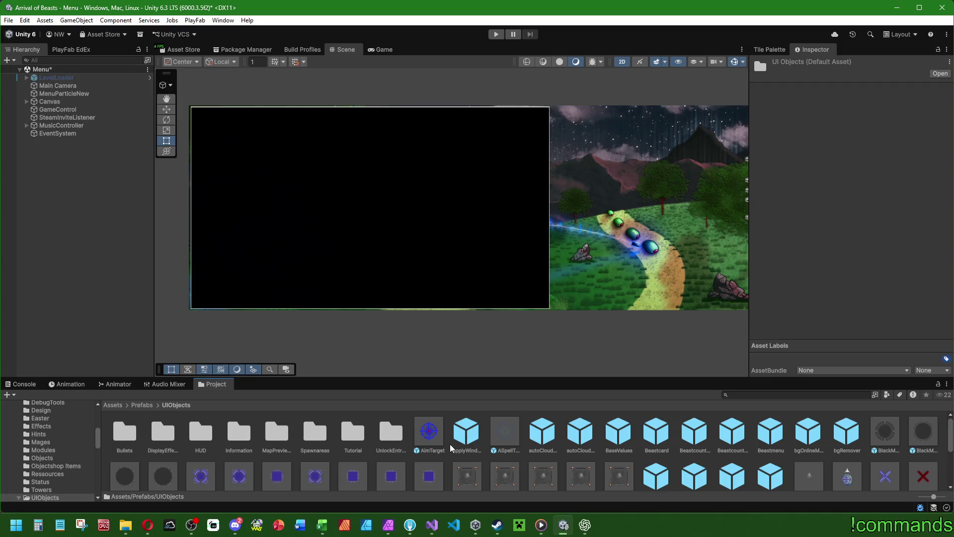
- Open the Information folder, scroll through its prefabs, and expand Canvas in the Hierarchy
{"action": "scroll", "coordinate": [668, 460], "scroll_direction": "down", "scroll_amount": 5}
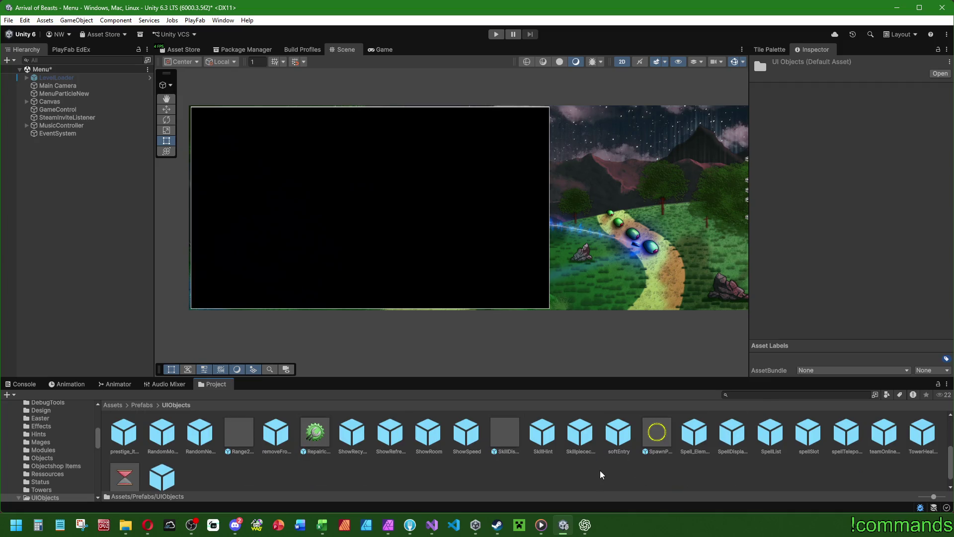
{"action": "scroll", "coordinate": [576, 463], "scroll_direction": "down", "scroll_amount": 1}
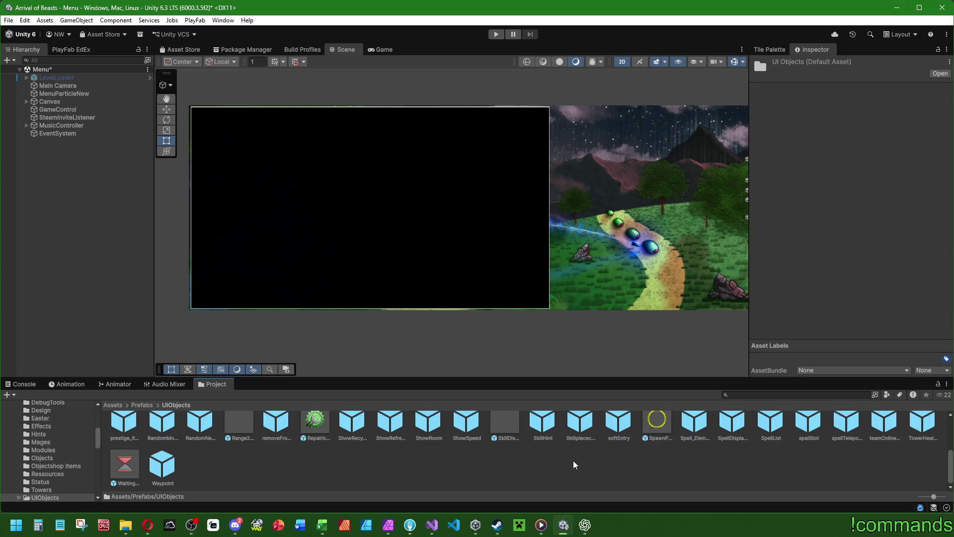
{"action": "scroll", "coordinate": [571, 465], "scroll_direction": "up", "scroll_amount": 5}
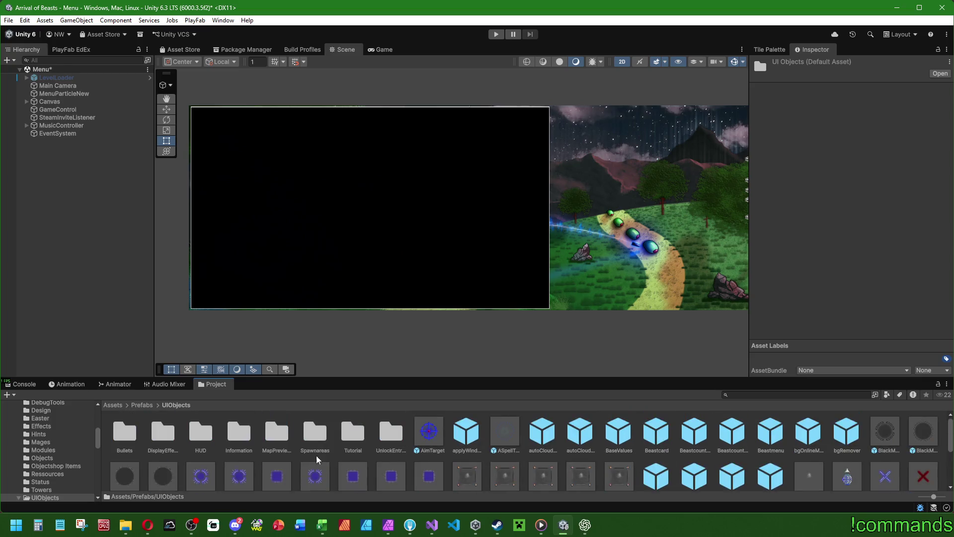
{"action": "left_click", "coordinate": [247, 436]}
{"action": "double_click", "coordinate": [247, 437]}
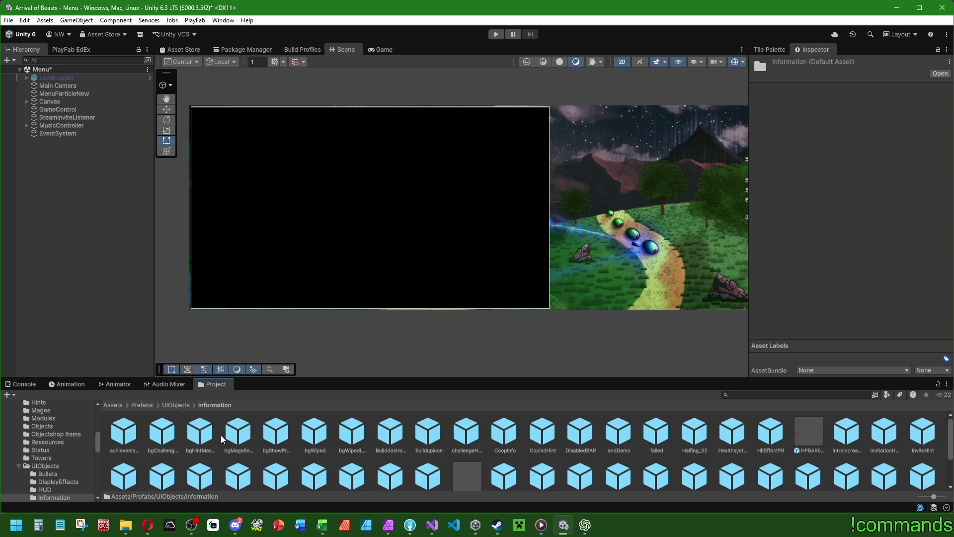
{"action": "scroll", "coordinate": [424, 433], "scroll_direction": "down", "scroll_amount": 2}
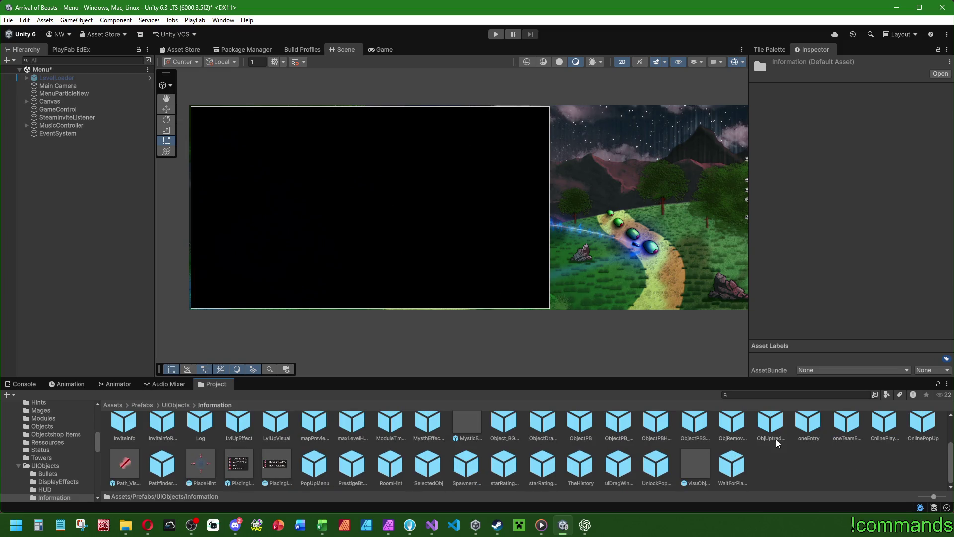
{"action": "scroll", "coordinate": [778, 445], "scroll_direction": "up", "scroll_amount": 2}
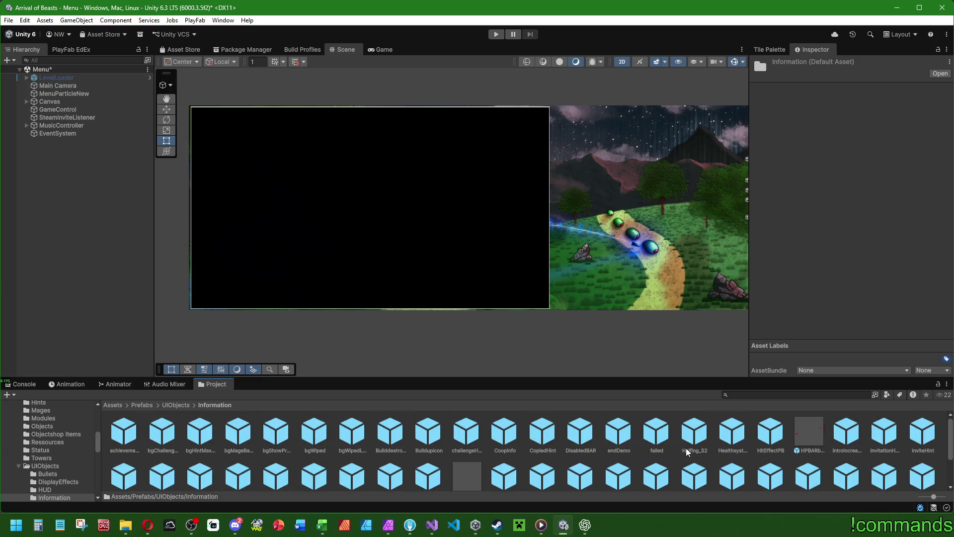
{"action": "scroll", "coordinate": [688, 453], "scroll_direction": "down", "scroll_amount": 2}
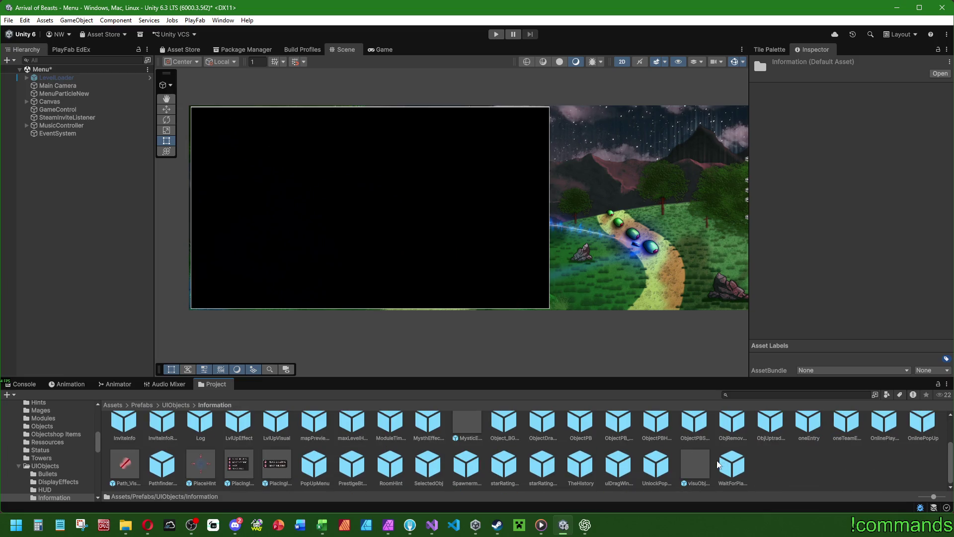
{"action": "scroll", "coordinate": [269, 450], "scroll_direction": "up", "scroll_amount": 2}
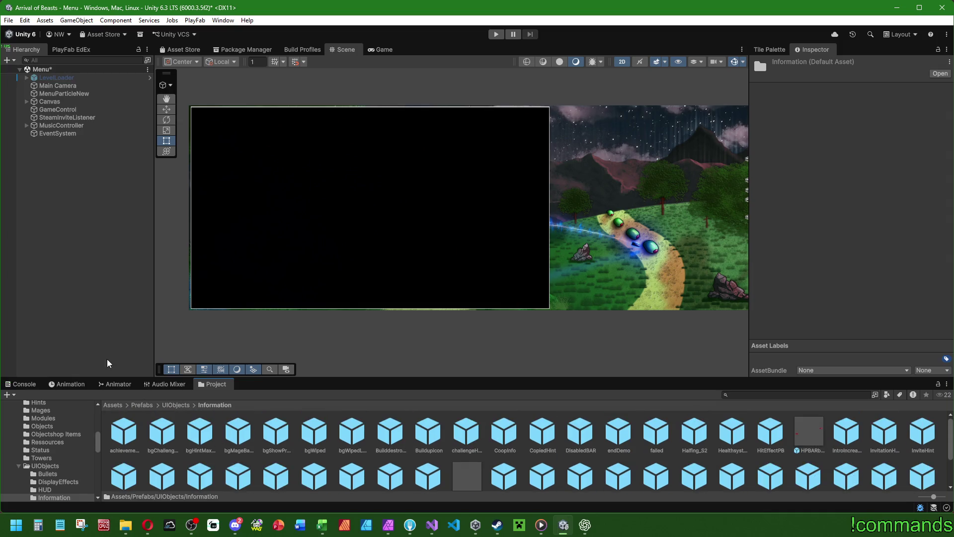
{"action": "left_click", "coordinate": [27, 101]}
- Open the Play scene from Assets/Scenes/Menus, saving the Menu scene at the prompt
{"action": "left_click", "coordinate": [113, 405]}
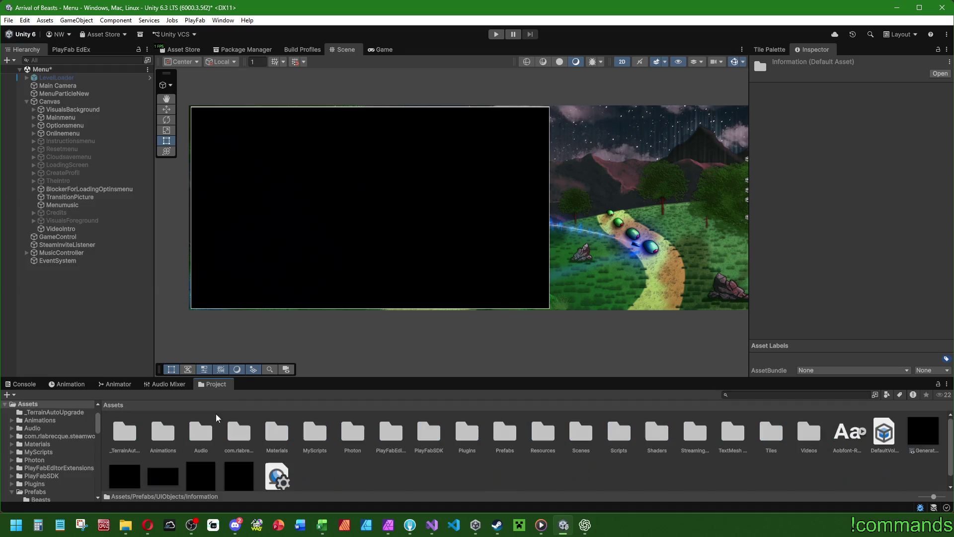
{"action": "double_click", "coordinate": [591, 436]}
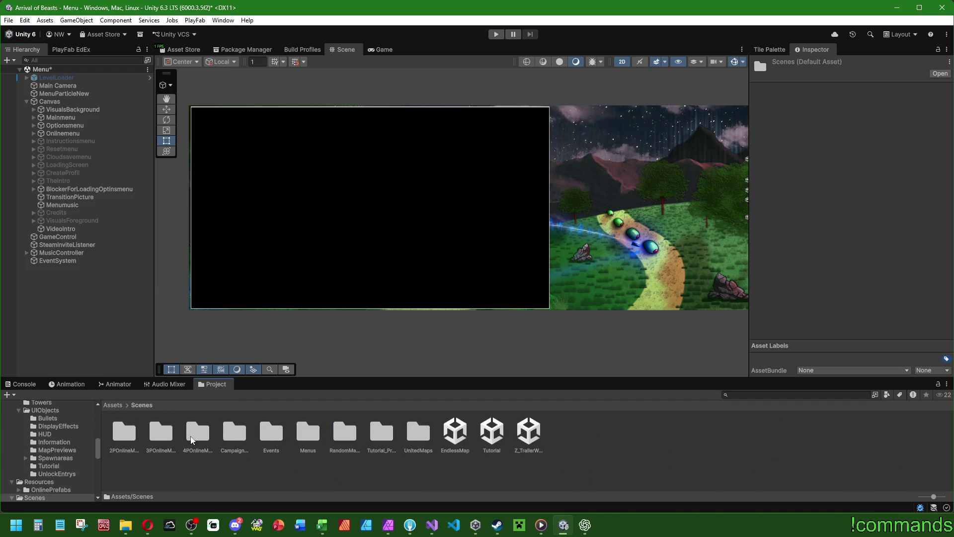
{"action": "double_click", "coordinate": [308, 432]}
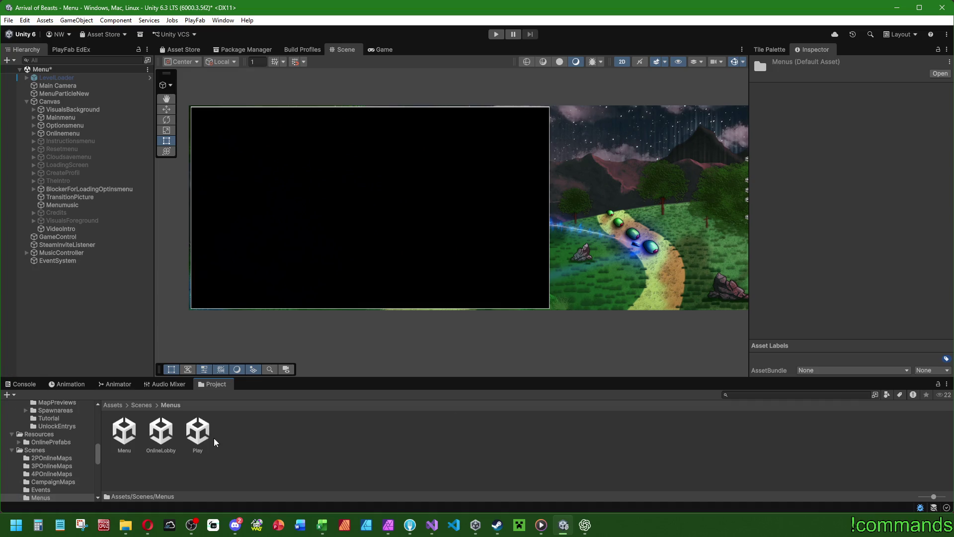
{"action": "double_click", "coordinate": [198, 432]}
{"action": "left_click", "coordinate": [454, 287]}
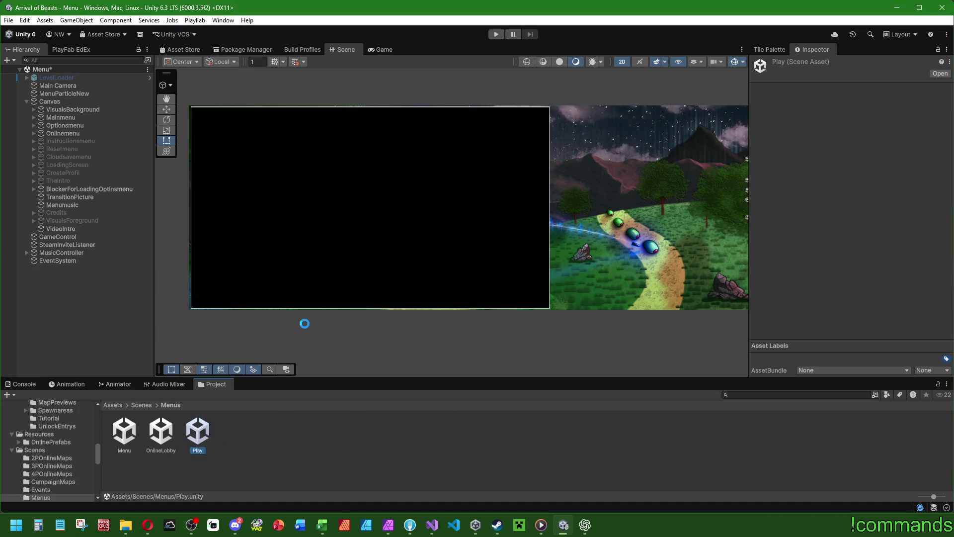
- Expand Canvas > Playmenu and select and frame TalentPathMenu to inspect it
{"action": "left_click", "coordinate": [27, 101]}
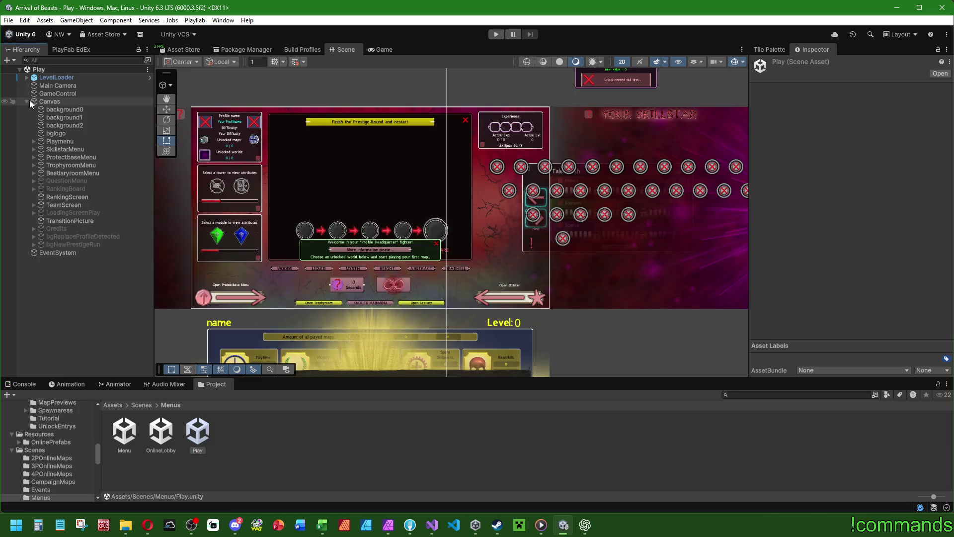
{"action": "left_click", "coordinate": [34, 142]}
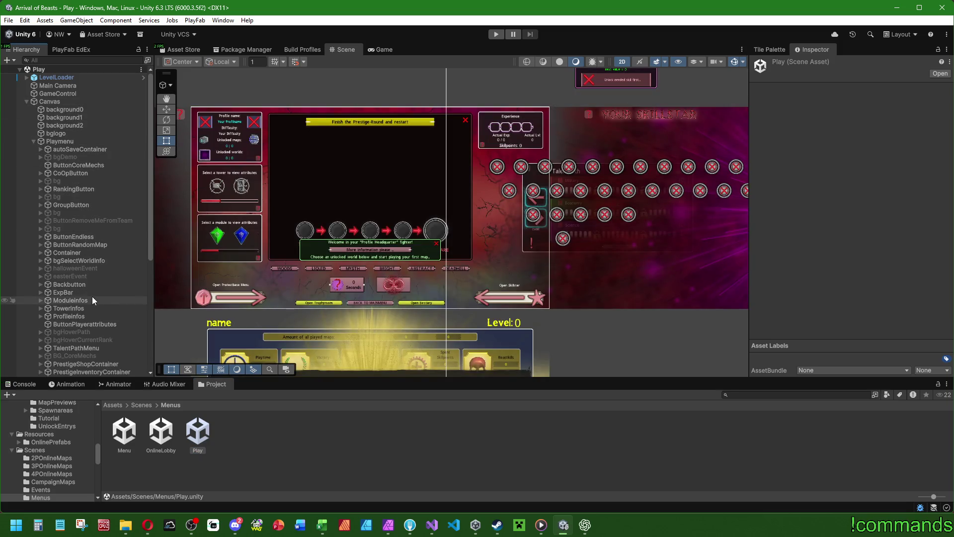
{"action": "double_click", "coordinate": [97, 348]}
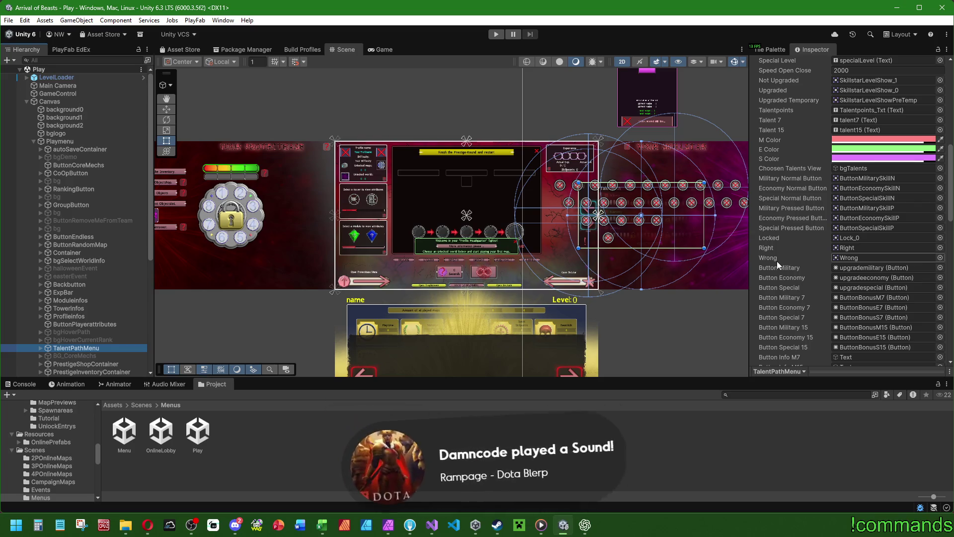
{"action": "scroll", "coordinate": [778, 263], "scroll_direction": "down", "scroll_amount": 3}
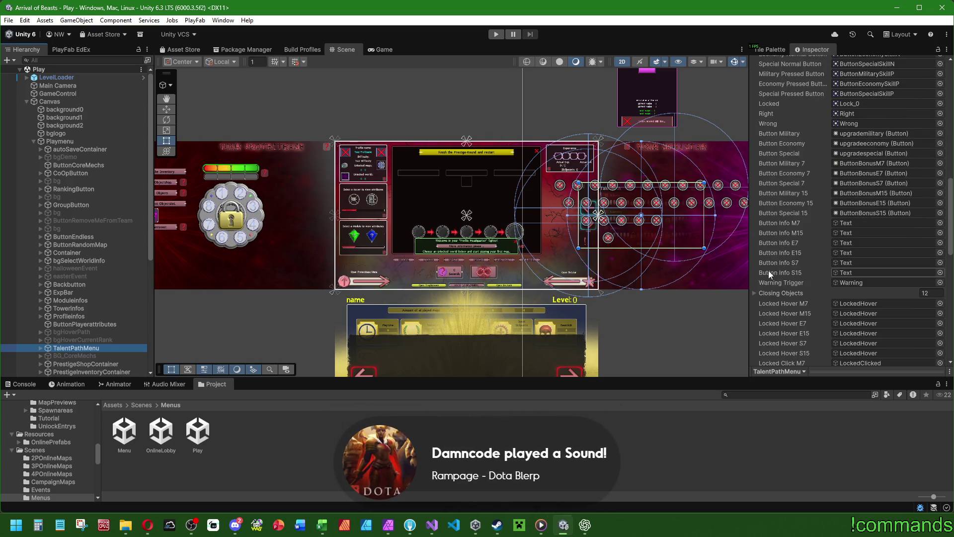
{"action": "scroll", "coordinate": [783, 231], "scroll_direction": "up", "scroll_amount": 5}
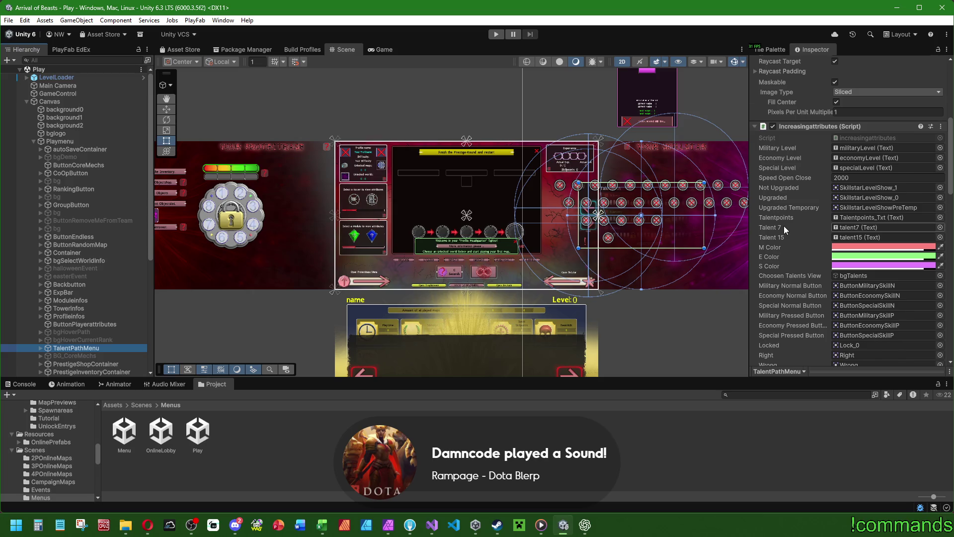
{"action": "scroll", "coordinate": [783, 225], "scroll_direction": "down", "scroll_amount": 10}
{"action": "scroll", "coordinate": [779, 201], "scroll_direction": "down", "scroll_amount": 10}
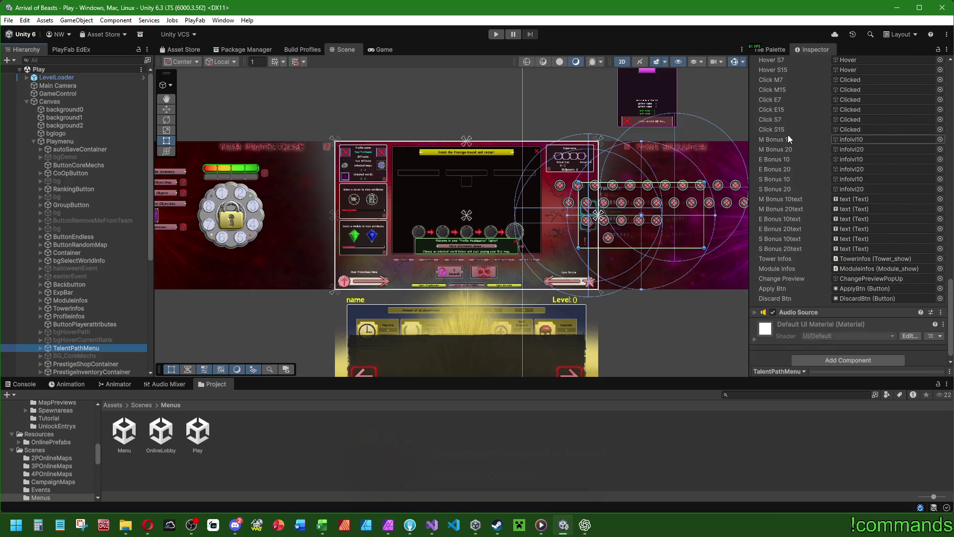
{"action": "scroll", "coordinate": [783, 237], "scroll_direction": "up", "scroll_amount": 5}
{"action": "scroll", "coordinate": [795, 246], "scroll_direction": "up", "scroll_amount": 15}
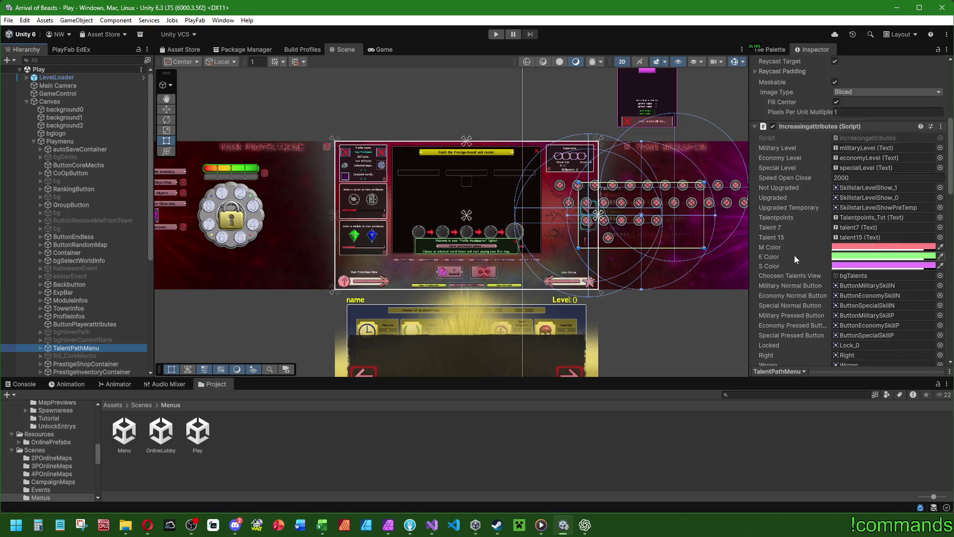
- Inspect Playmenu's script fields and ping the IntroIncreasingAttributes prefab from its Increasing Intro field
{"action": "left_click", "coordinate": [89, 141]}
{"action": "scroll", "coordinate": [810, 303], "scroll_direction": "down", "scroll_amount": 5}
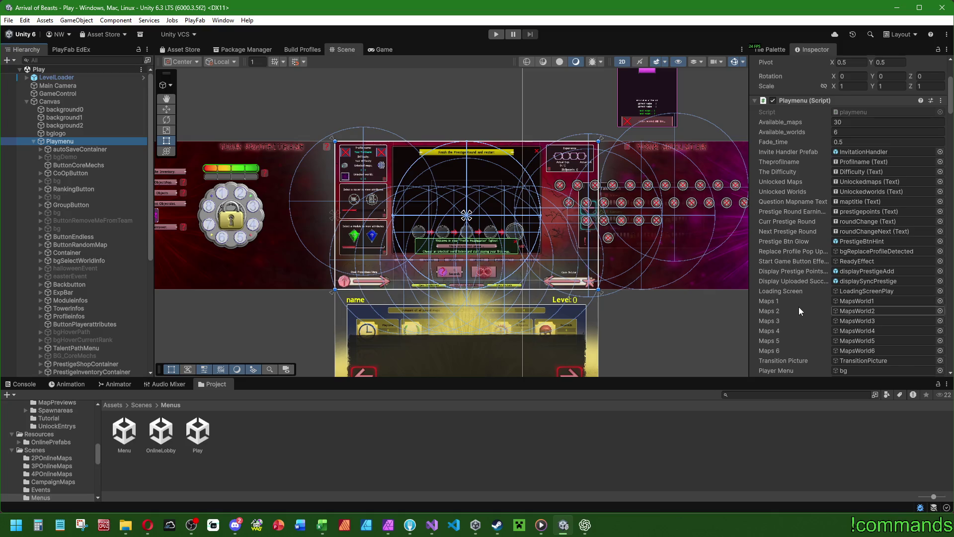
{"action": "scroll", "coordinate": [809, 285], "scroll_direction": "down", "scroll_amount": 5}
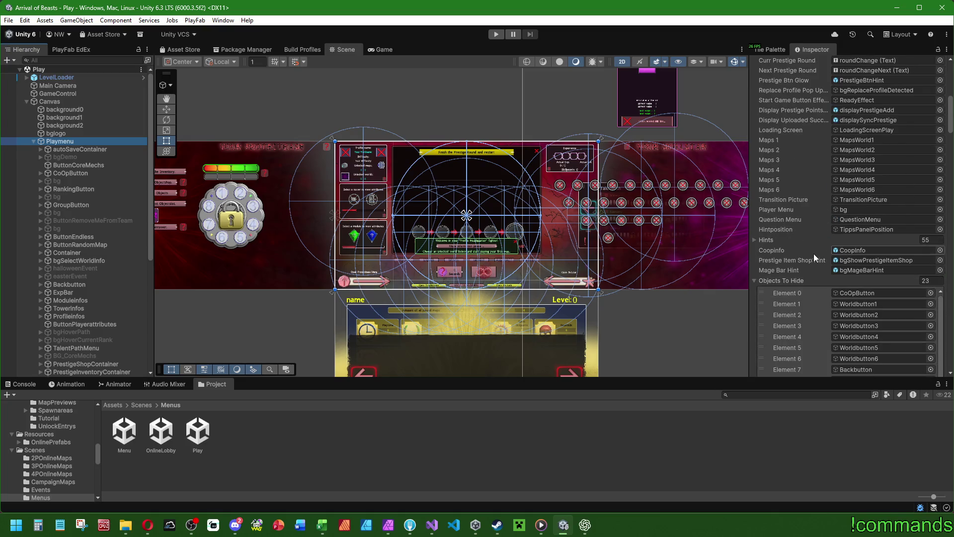
{"action": "scroll", "coordinate": [806, 255], "scroll_direction": "down", "scroll_amount": 10}
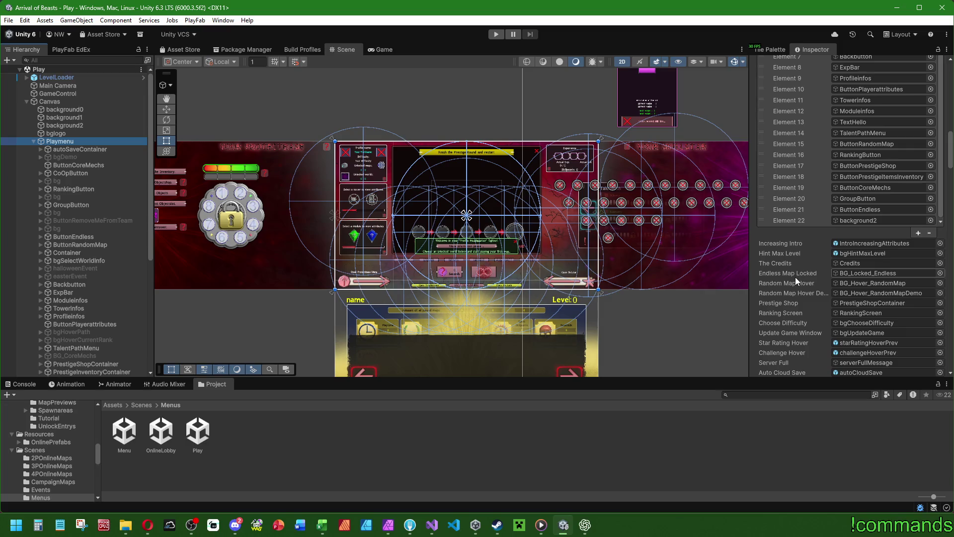
{"action": "left_click", "coordinate": [852, 246]}
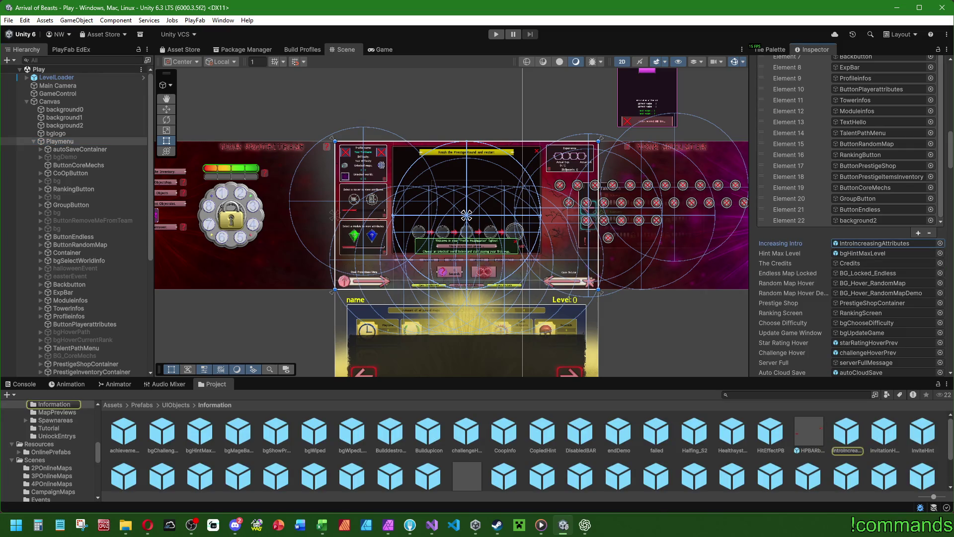
- Open the IntroIncreasingAttributes prefab and review the Visuals object's Audio Source settings
{"action": "double_click", "coordinate": [847, 432]}
{"action": "left_click", "coordinate": [114, 384]}
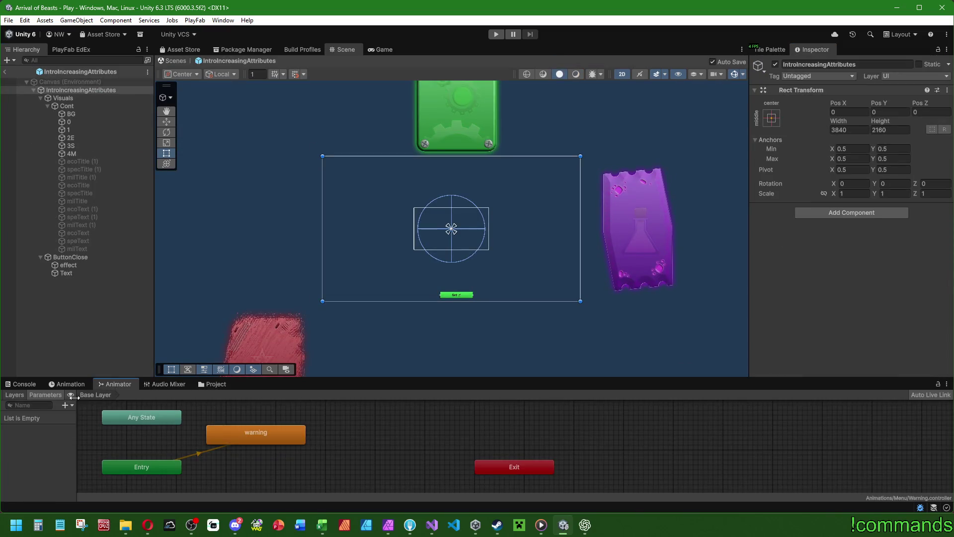
{"action": "left_click", "coordinate": [85, 106]}
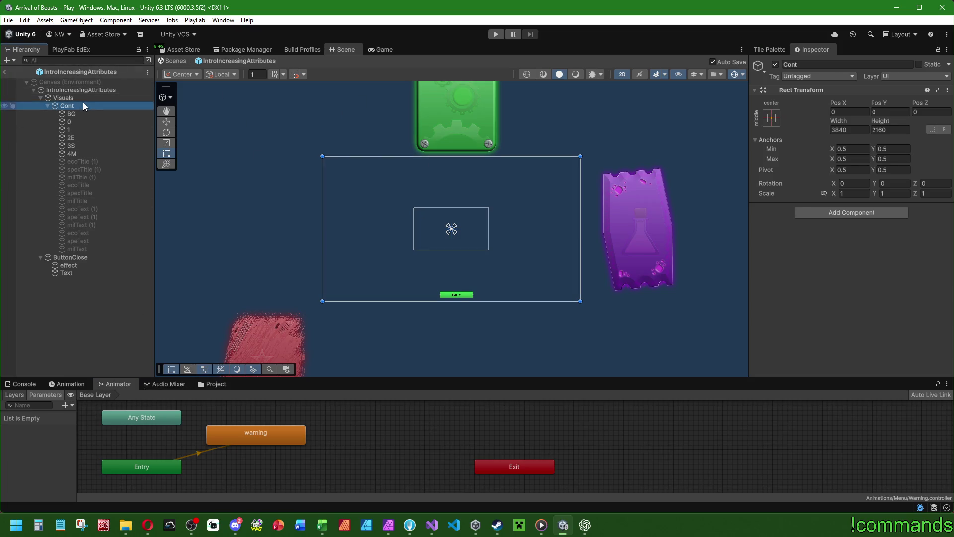
{"action": "left_click", "coordinate": [83, 98]}
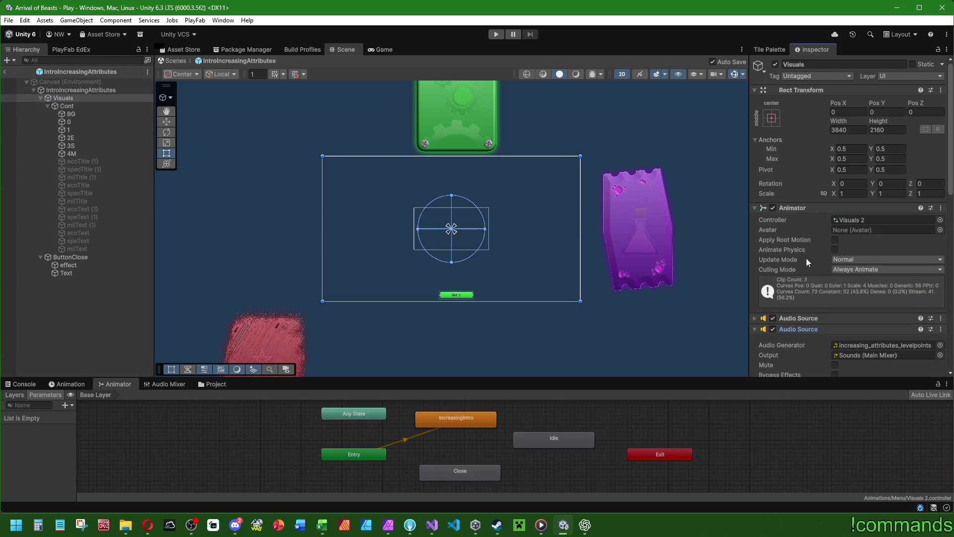
{"action": "scroll", "coordinate": [768, 230], "scroll_direction": "down", "scroll_amount": 5}
{"action": "left_click", "coordinate": [754, 211]}
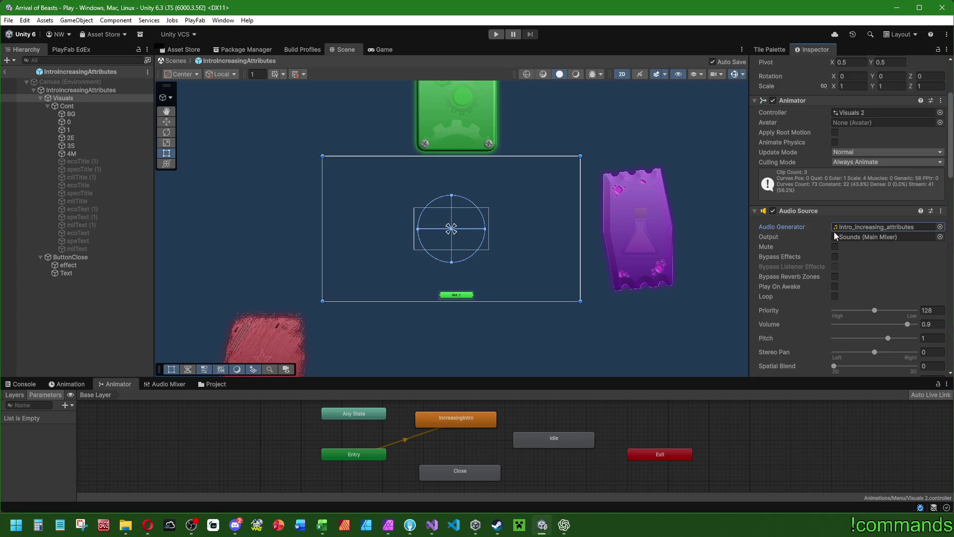
{"action": "scroll", "coordinate": [827, 235], "scroll_direction": "down", "scroll_amount": 15}
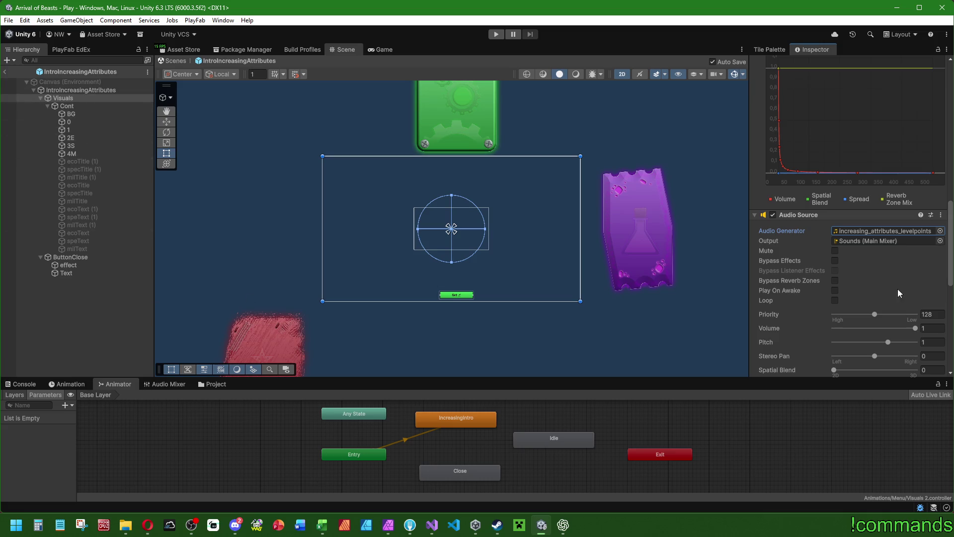
{"action": "scroll", "coordinate": [773, 278], "scroll_direction": "down", "scroll_amount": 6}
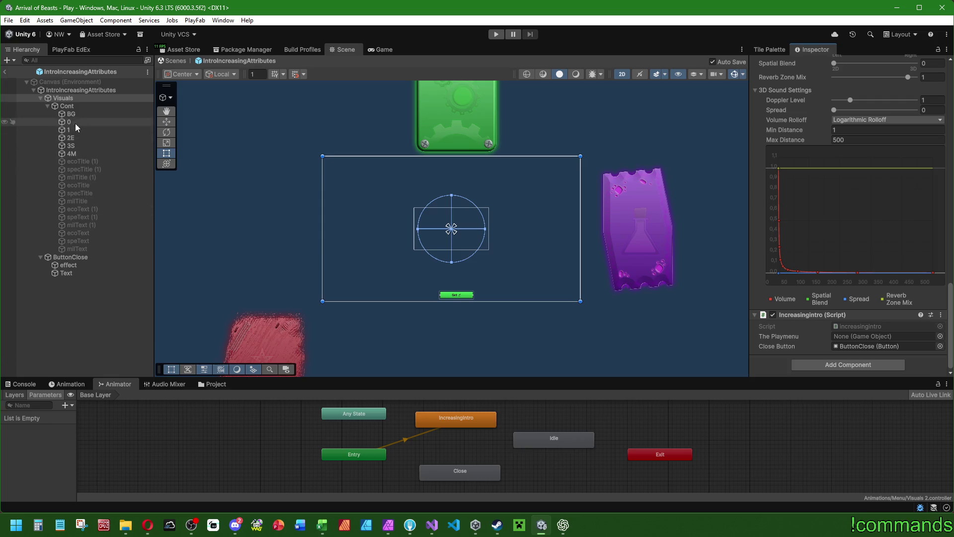
- Select the prefab root and check its Animator graph of IncreasingIntro, Idle and Close states
{"action": "left_click", "coordinate": [80, 90]}
{"action": "left_click", "coordinate": [76, 384]}
{"action": "left_click", "coordinate": [115, 384]}
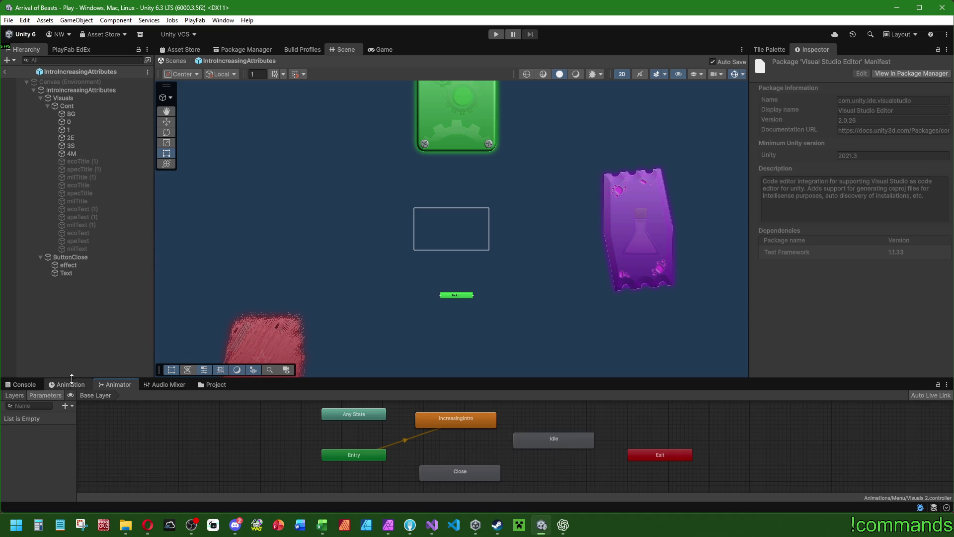
- Preview the Visuals object's IncreasingIntro, Idle and Close animation clips in turn
{"action": "left_click", "coordinate": [70, 385]}
{"action": "left_click", "coordinate": [90, 90]}
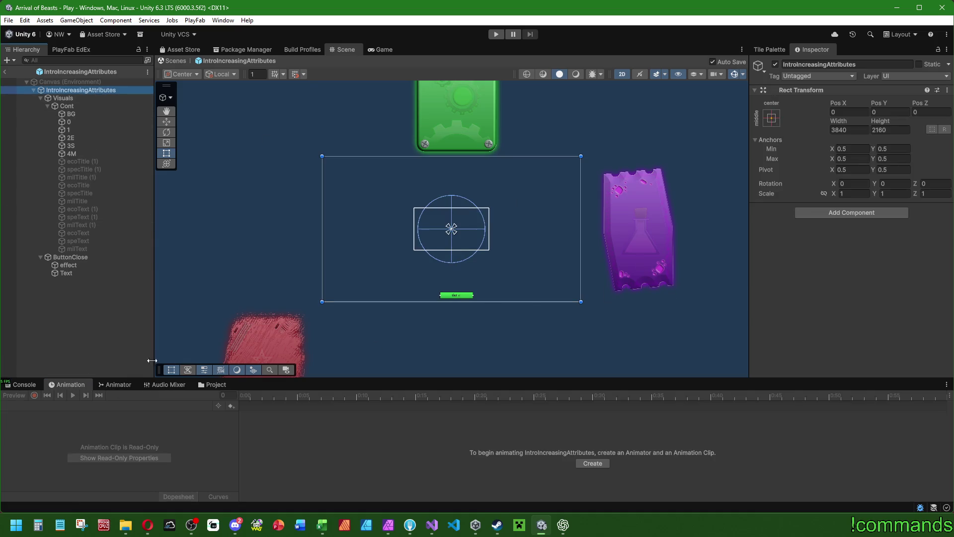
{"action": "left_click", "coordinate": [88, 99]}
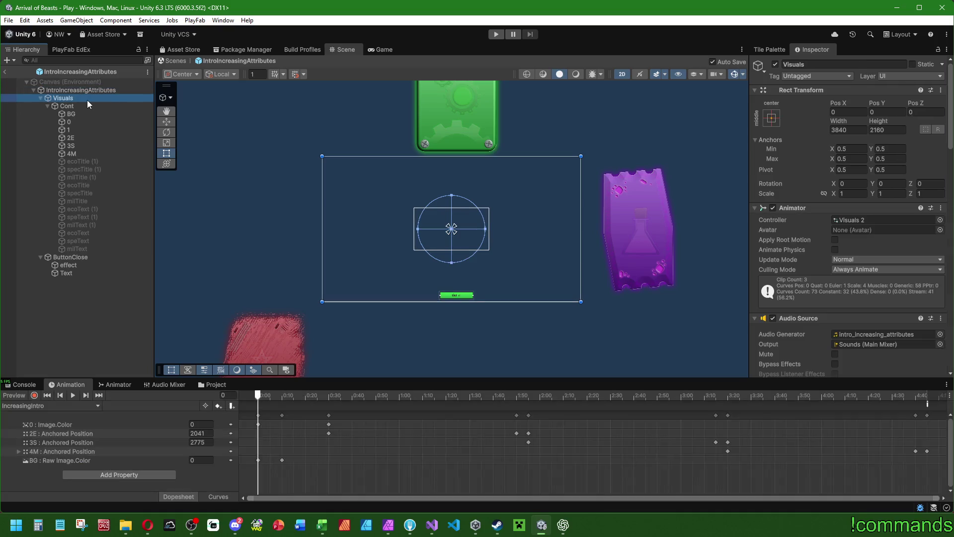
{"action": "left_click", "coordinate": [44, 406]}
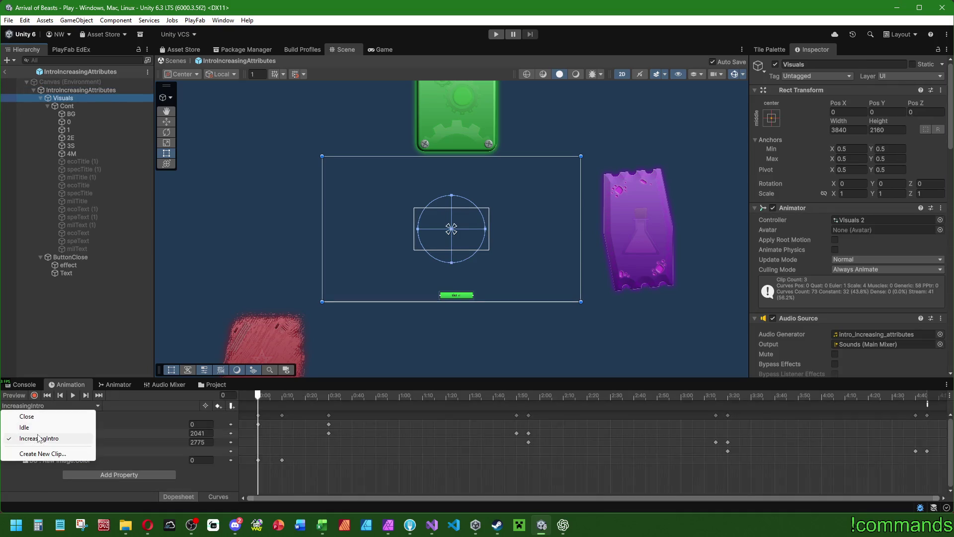
{"action": "left_click", "coordinate": [74, 394]}
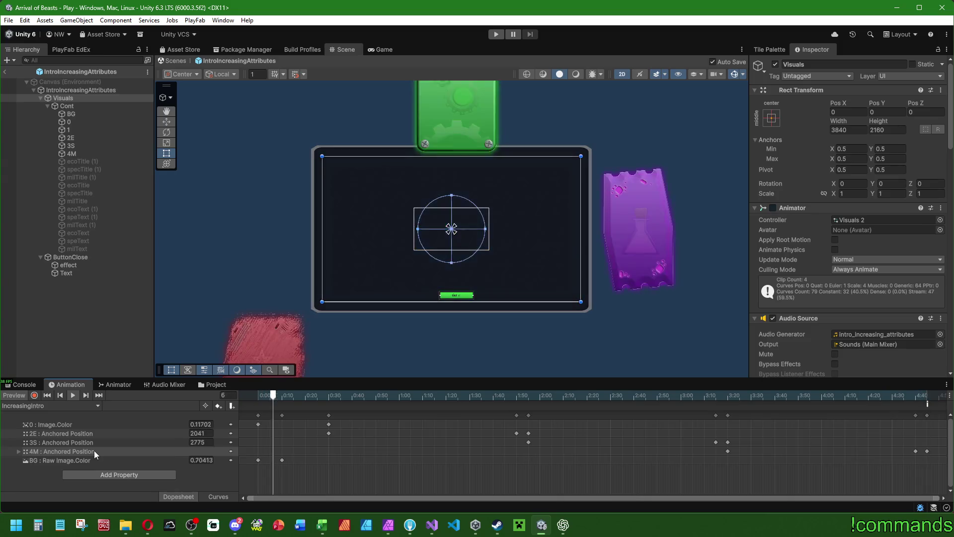
{"action": "left_click", "coordinate": [47, 405]}
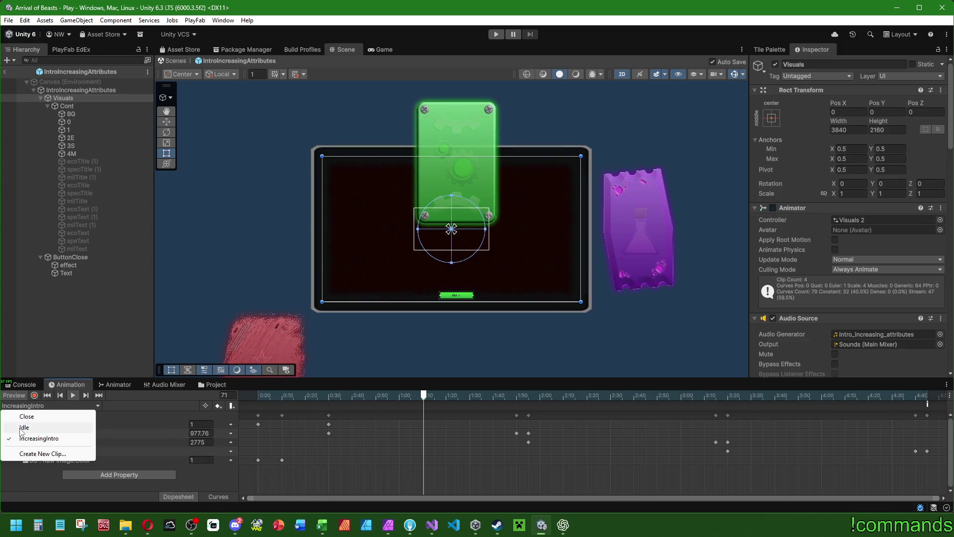
{"action": "left_click", "coordinate": [23, 430]}
{"action": "left_click", "coordinate": [72, 395]}
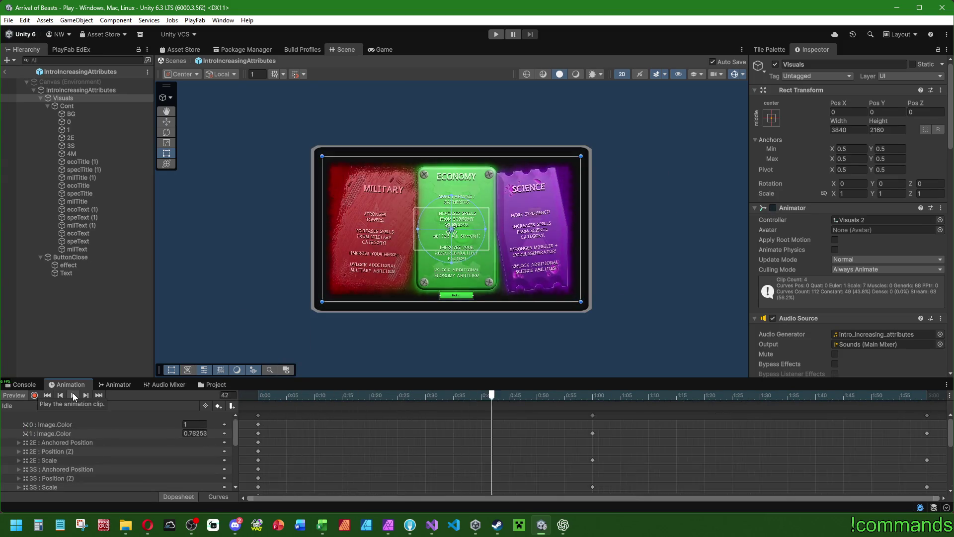
{"action": "left_click", "coordinate": [20, 405]}
{"action": "left_click", "coordinate": [27, 416]}
{"action": "left_click", "coordinate": [73, 395]}
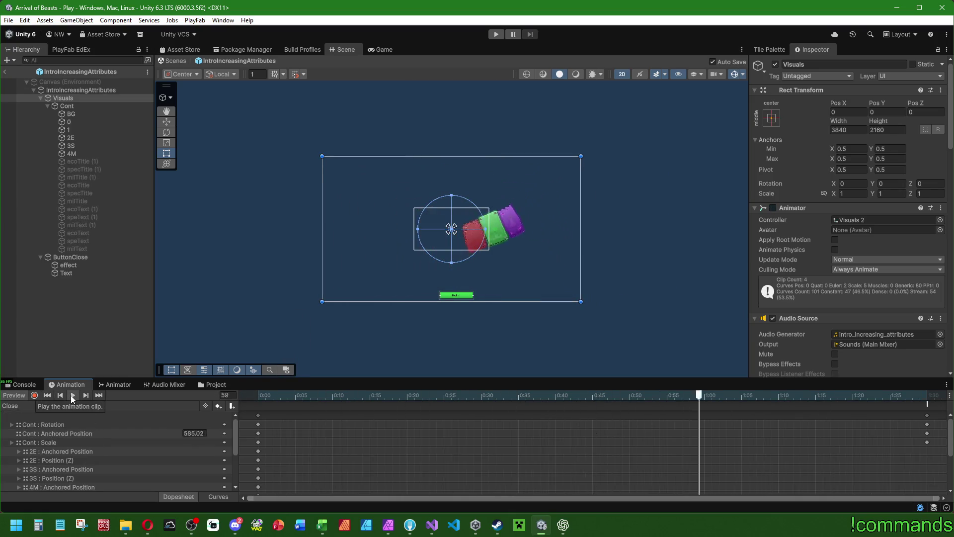
- Move the Close clip's final keyframes and DestroyIntro event to about 0:30
{"action": "left_click", "coordinate": [928, 416]}
{"action": "left_click_drag", "start_coordinate": [931, 419], "coordinate": [641, 419]}
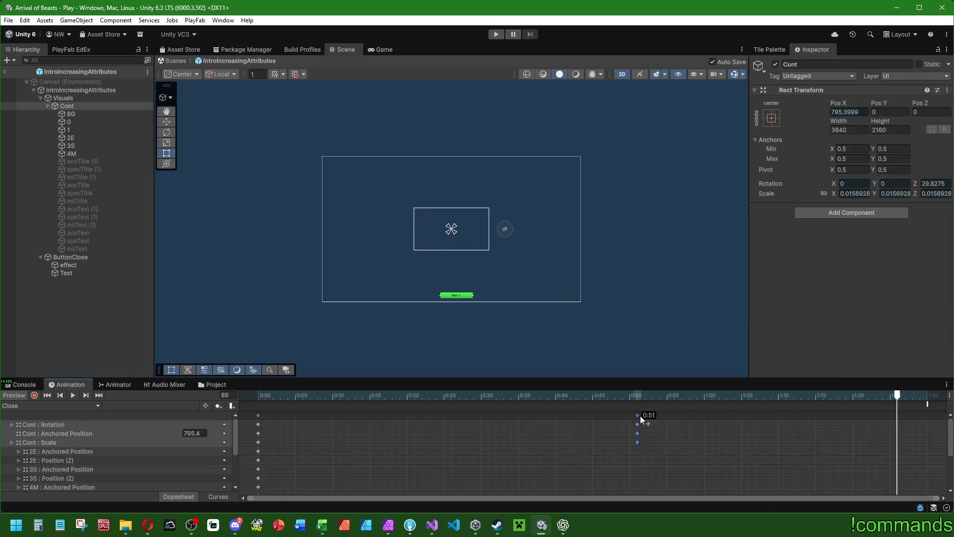
{"action": "left_click_drag", "start_coordinate": [478, 413], "coordinate": [486, 414]}
{"action": "left_click_drag", "start_coordinate": [928, 403], "coordinate": [479, 411]}
{"action": "left_click", "coordinate": [204, 406]}
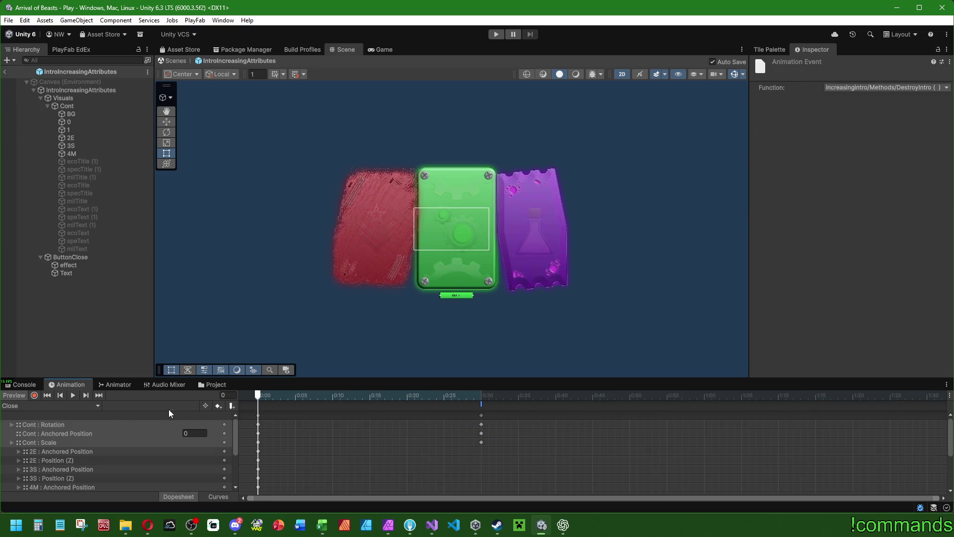
- Scrub the IncreasingIntro clip and nudge the BG and first colour keyframes to 0:15
{"action": "left_click", "coordinate": [23, 384]}
{"action": "left_click", "coordinate": [66, 384]}
{"action": "left_click", "coordinate": [24, 405]}
{"action": "left_click", "coordinate": [31, 439]}
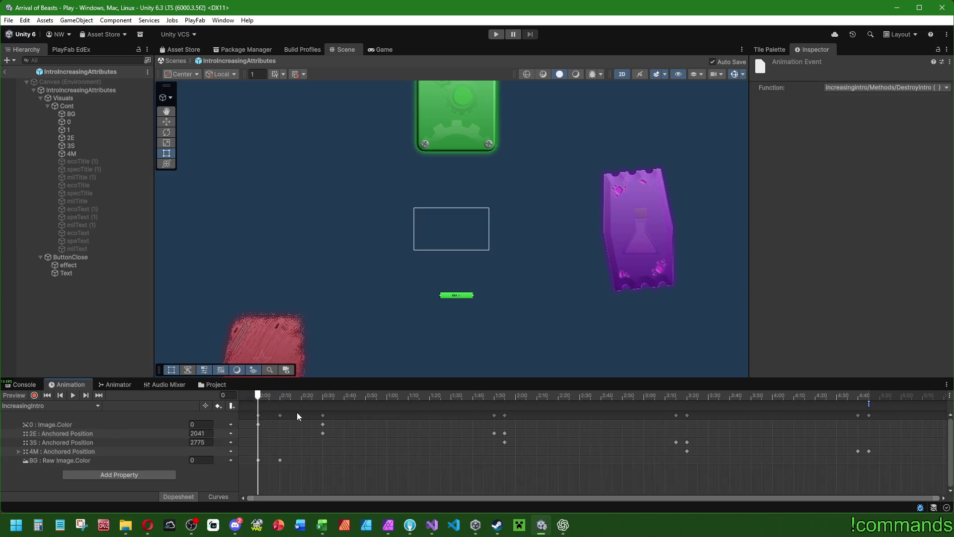
{"action": "mouse_move", "coordinate": [259, 396]}
{"action": "left_mouse_down"}
{"action": "mouse_move", "coordinate": [742, 395]}
{"action": "mouse_move", "coordinate": [869, 406]}
{"action": "left_mouse_up"}
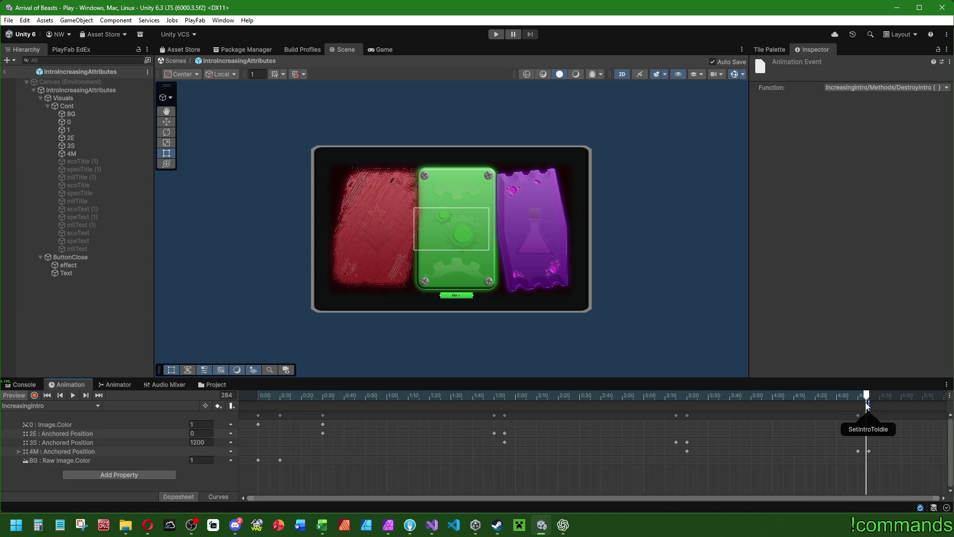
{"action": "mouse_move", "coordinate": [869, 402]}
{"action": "left_mouse_down"}
{"action": "mouse_move", "coordinate": [73, 409]}
{"action": "mouse_move", "coordinate": [375, 393]}
{"action": "mouse_move", "coordinate": [320, 396]}
{"action": "mouse_move", "coordinate": [354, 396]}
{"action": "left_mouse_up"}
{"action": "mouse_move", "coordinate": [280, 415]}
{"action": "left_mouse_down"}
{"action": "mouse_move", "coordinate": [270, 415]}
{"action": "mouse_move", "coordinate": [306, 416]}
{"action": "left_mouse_up"}
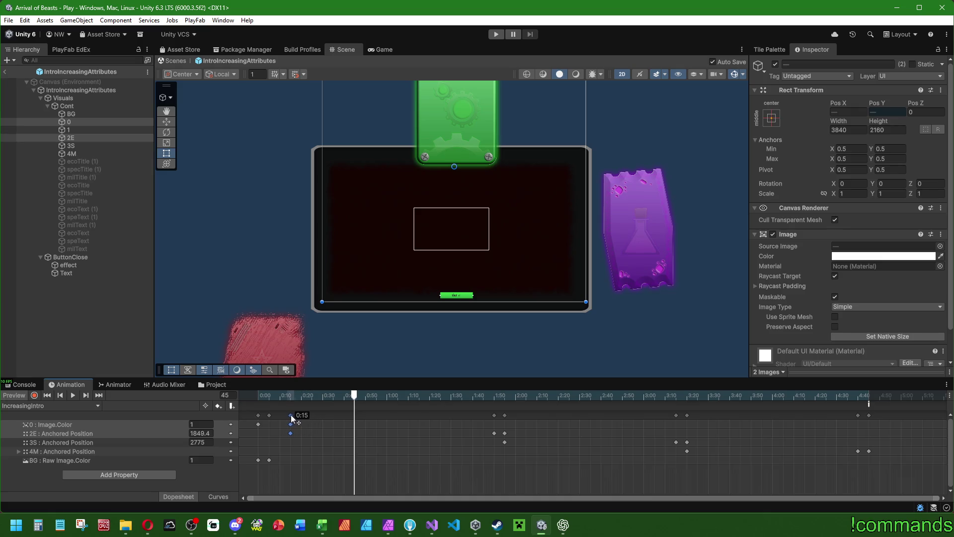
{"action": "left_click_drag", "start_coordinate": [291, 415], "coordinate": [291, 415]}
- Move the 2E keyframes to about 1:00, 3S to about 2:41, and 4M to about 3:53
{"action": "mouse_move", "coordinate": [529, 413]}
{"action": "left_mouse_down"}
{"action": "mouse_move", "coordinate": [385, 413]}
{"action": "mouse_move", "coordinate": [506, 418]}
{"action": "mouse_move", "coordinate": [398, 407]}
{"action": "left_mouse_up"}
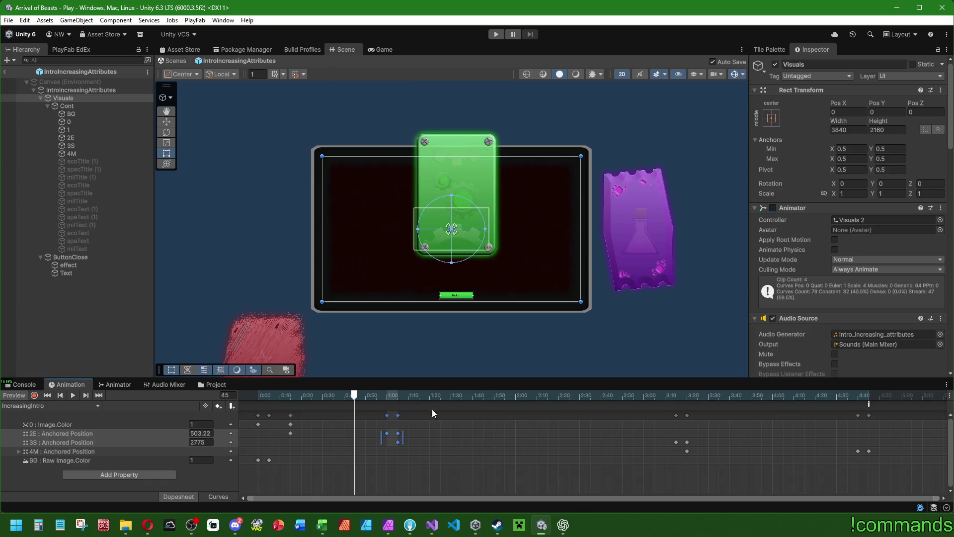
{"action": "left_click_drag", "start_coordinate": [670, 411], "coordinate": [687, 419]}
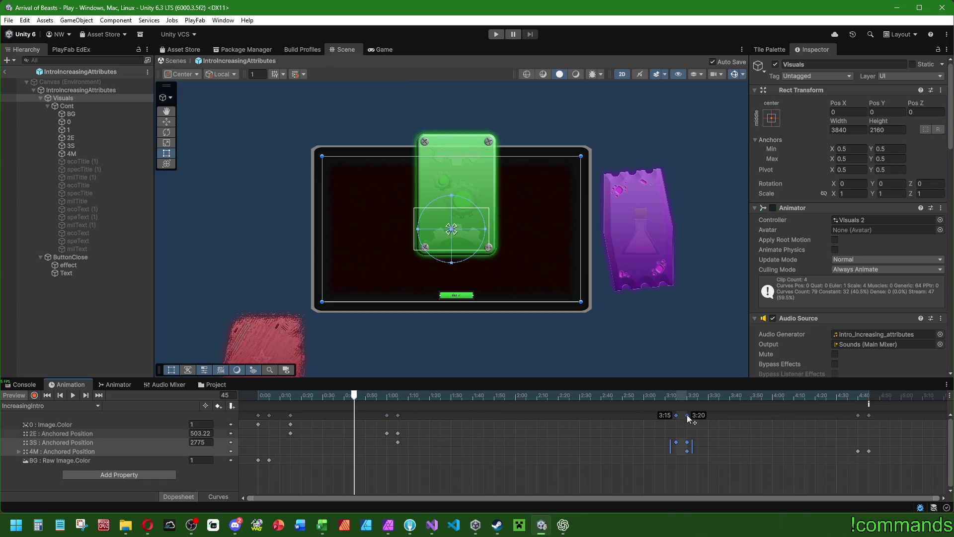
{"action": "left_click_drag", "start_coordinate": [687, 414], "coordinate": [655, 414]}
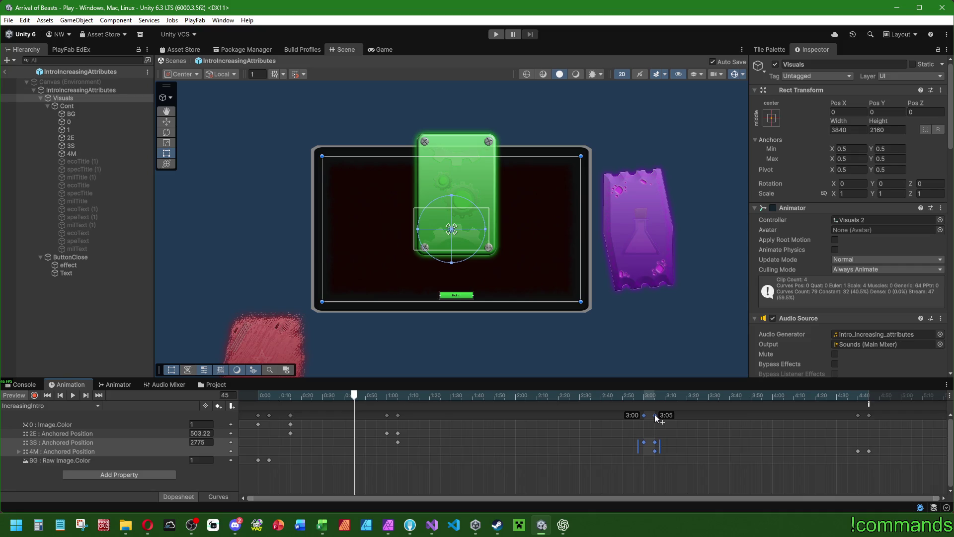
{"action": "left_click_drag", "start_coordinate": [655, 413], "coordinate": [580, 412]}
{"action": "left_click_drag", "start_coordinate": [837, 422], "coordinate": [871, 415]}
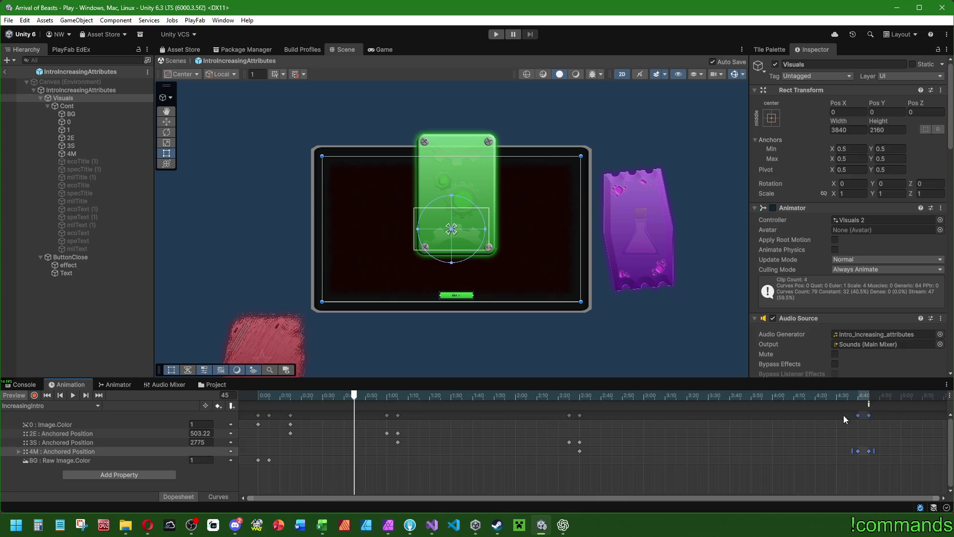
{"action": "left_click_drag", "start_coordinate": [869, 415], "coordinate": [764, 416]}
{"action": "left_click", "coordinate": [857, 421]}
- Move the SetIntroToIdle and PlayImpactSound events to about 3:52 and play the preview
{"action": "left_click_drag", "start_coordinate": [868, 404], "coordinate": [763, 405]}
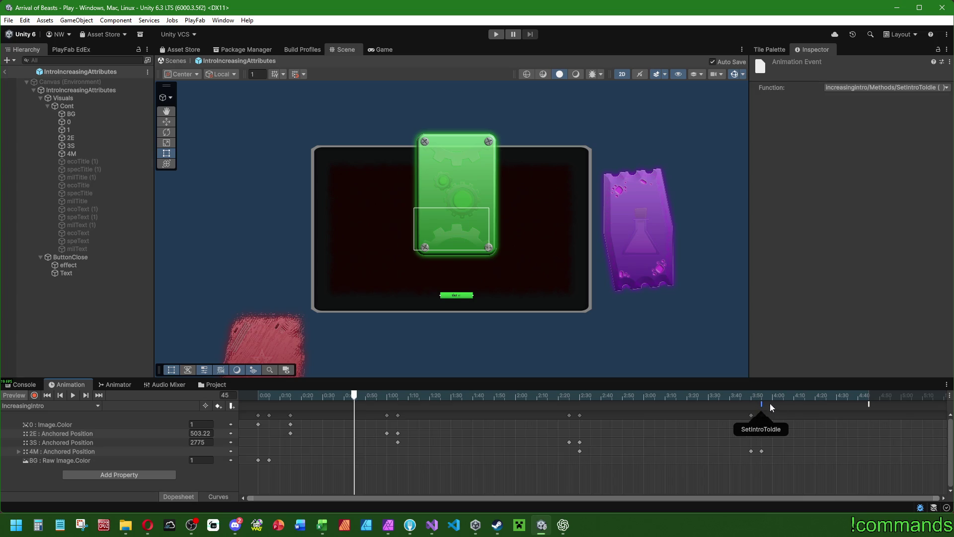
{"action": "left_click_drag", "start_coordinate": [869, 405], "coordinate": [761, 404]}
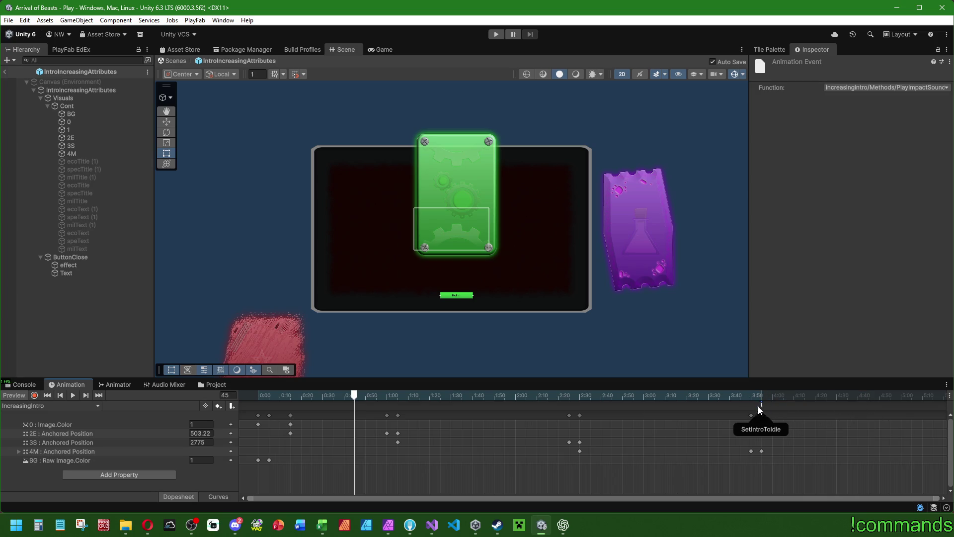
{"action": "left_click", "coordinate": [253, 395]}
{"action": "left_click", "coordinate": [73, 395]}
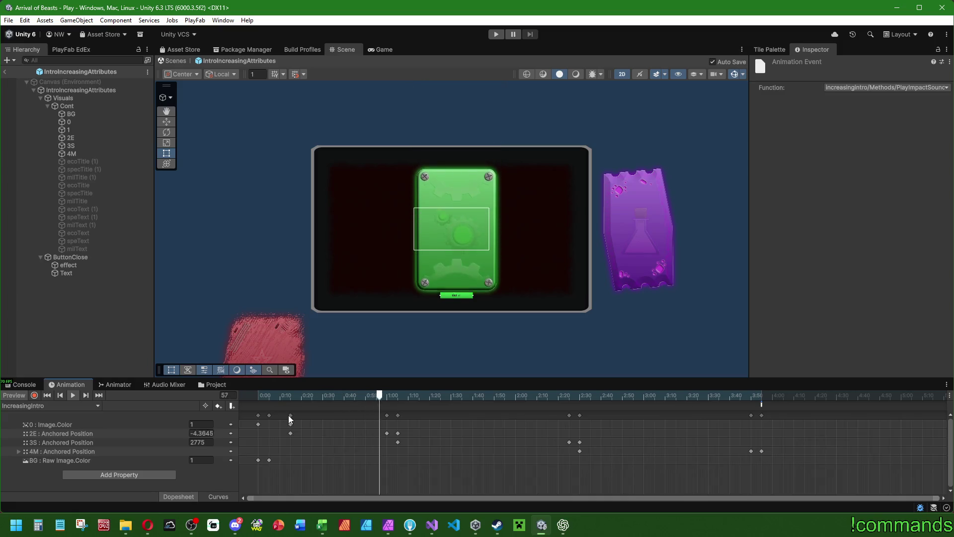
- Tighten further: 2E keyframes to about 0:53–0:58, 3S slightly earlier, 4M to about 3:38
{"action": "mouse_move", "coordinate": [389, 413]}
{"action": "left_mouse_down"}
{"action": "mouse_move", "coordinate": [412, 416]}
{"action": "mouse_move", "coordinate": [354, 413]}
{"action": "left_mouse_up"}
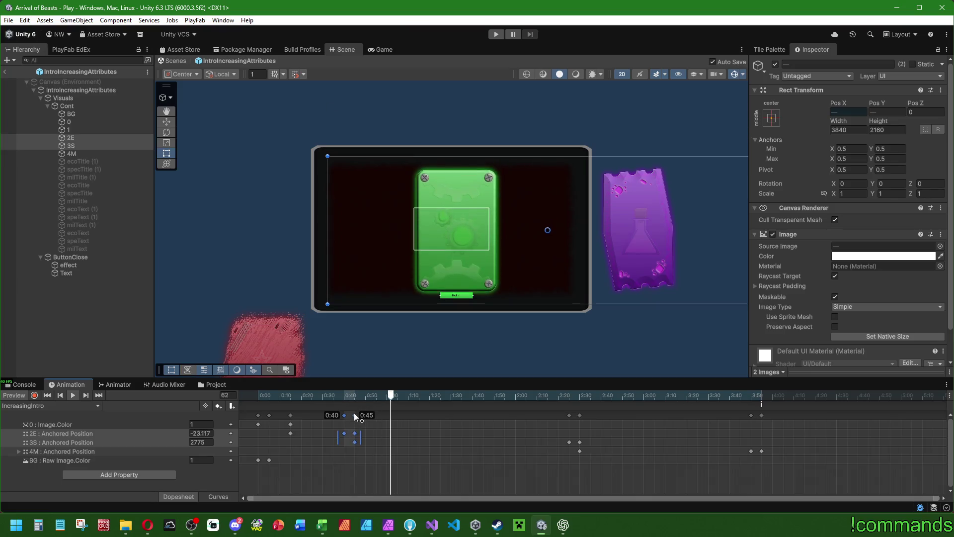
{"action": "left_click", "coordinate": [580, 415]}
{"action": "left_click_drag", "start_coordinate": [580, 415], "coordinate": [535, 415]}
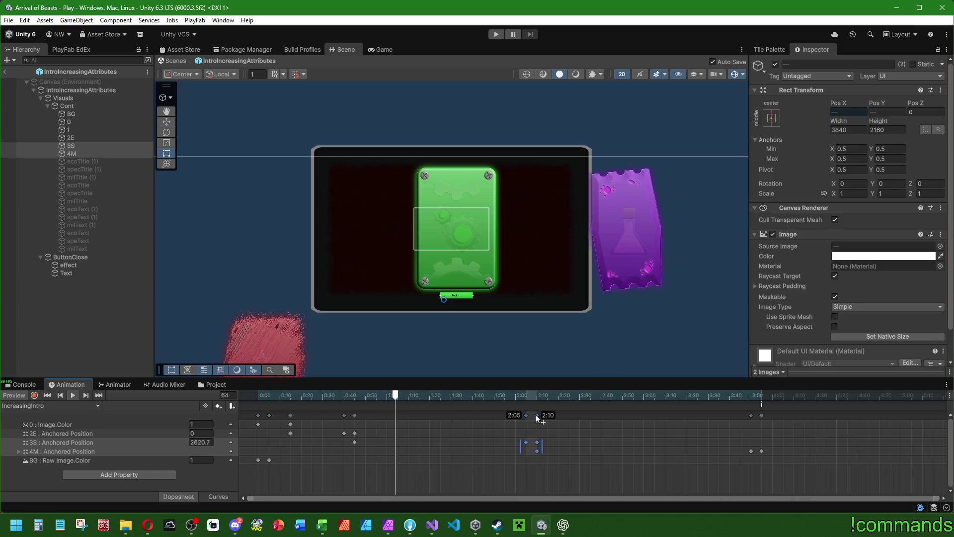
{"action": "mouse_move", "coordinate": [778, 413]}
{"action": "left_mouse_down"}
{"action": "mouse_move", "coordinate": [720, 416]}
{"action": "mouse_move", "coordinate": [738, 405]}
{"action": "mouse_move", "coordinate": [720, 405]}
{"action": "left_mouse_up"}
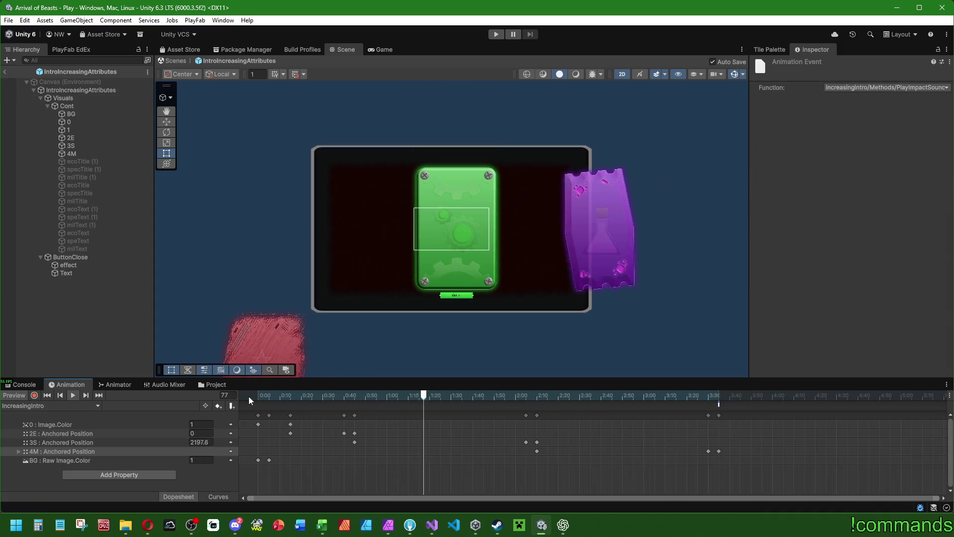
- Move the impact sound event to about 3:32, then play IncreasingIntro on Visuals from frame 0
{"action": "left_click", "coordinate": [246, 397]}
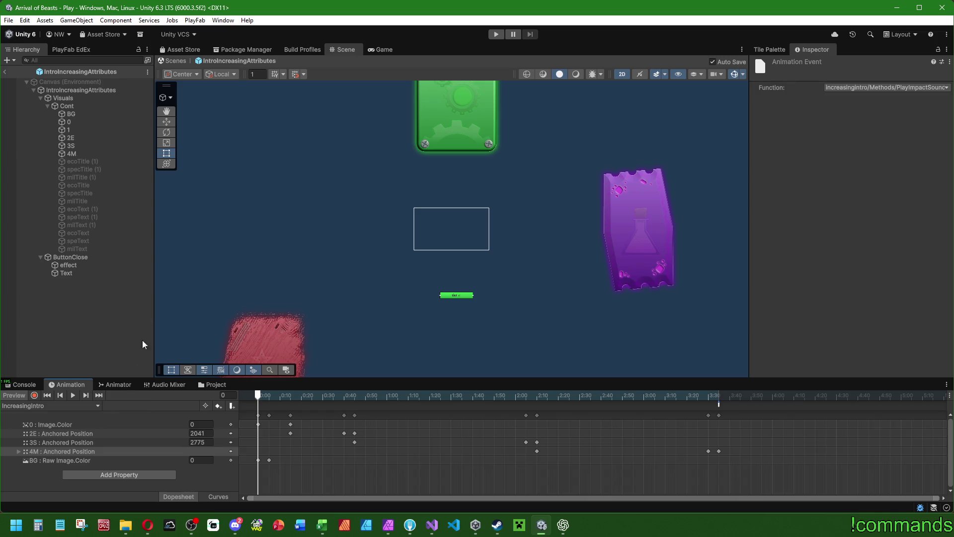
{"action": "left_click", "coordinate": [97, 98]}
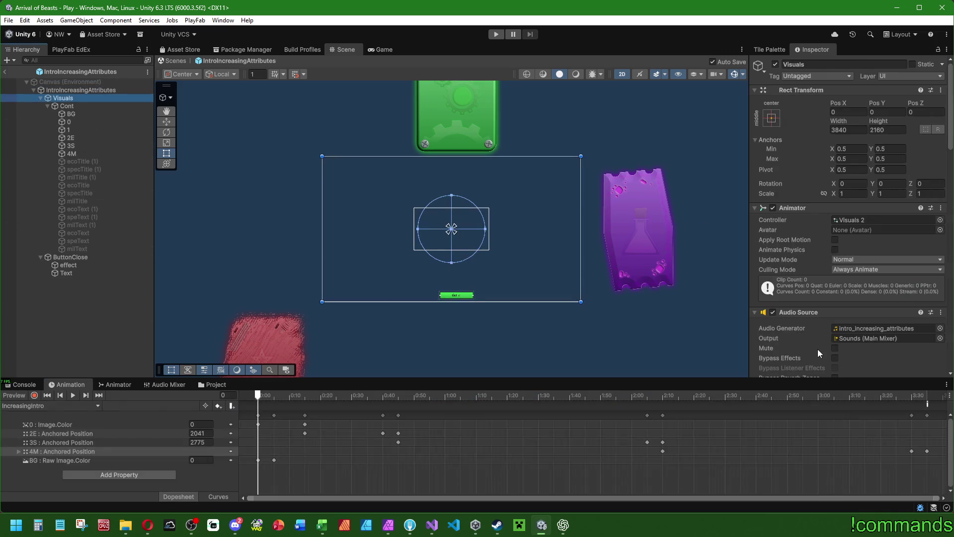
{"action": "double_click", "coordinate": [886, 329]}
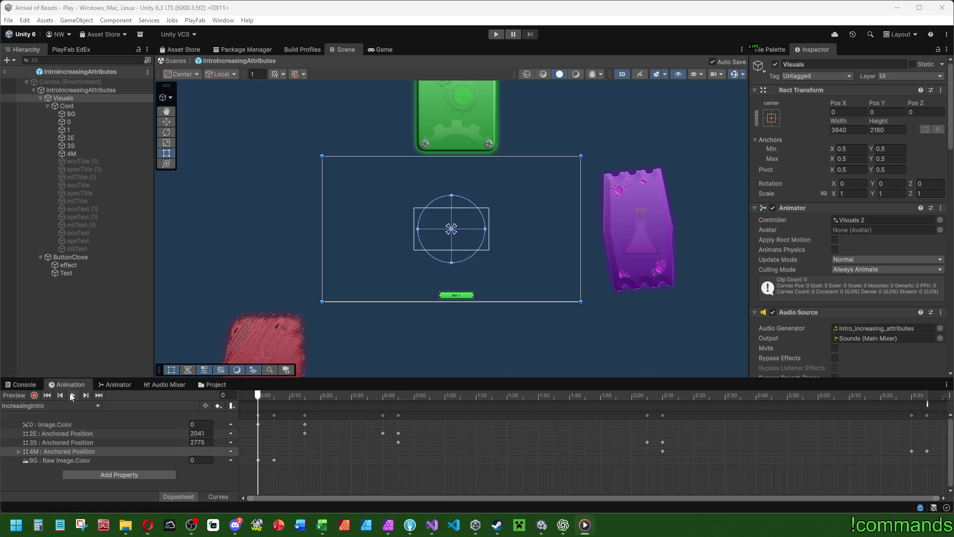
{"action": "left_click", "coordinate": [72, 395]}
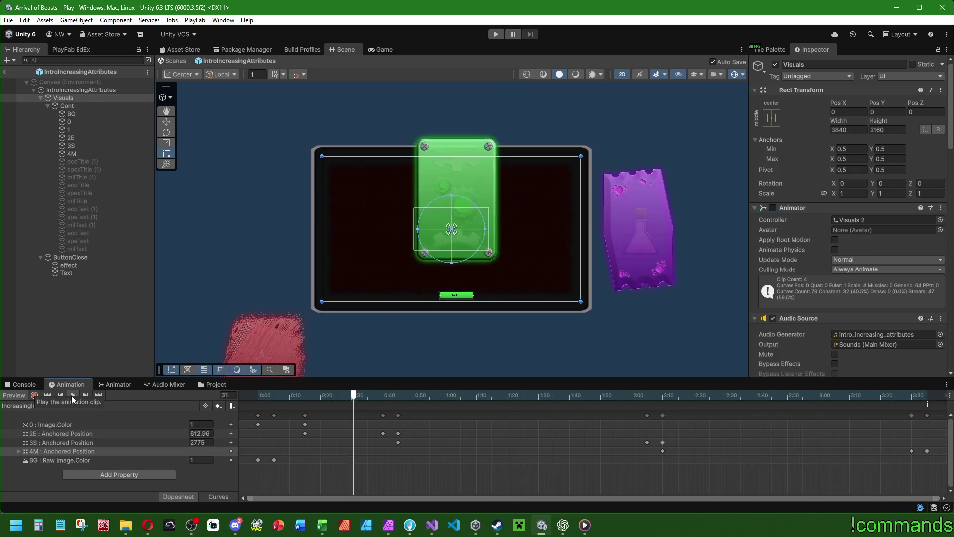
{"action": "left_click", "coordinate": [71, 395]}
{"action": "left_click", "coordinate": [14, 395]}
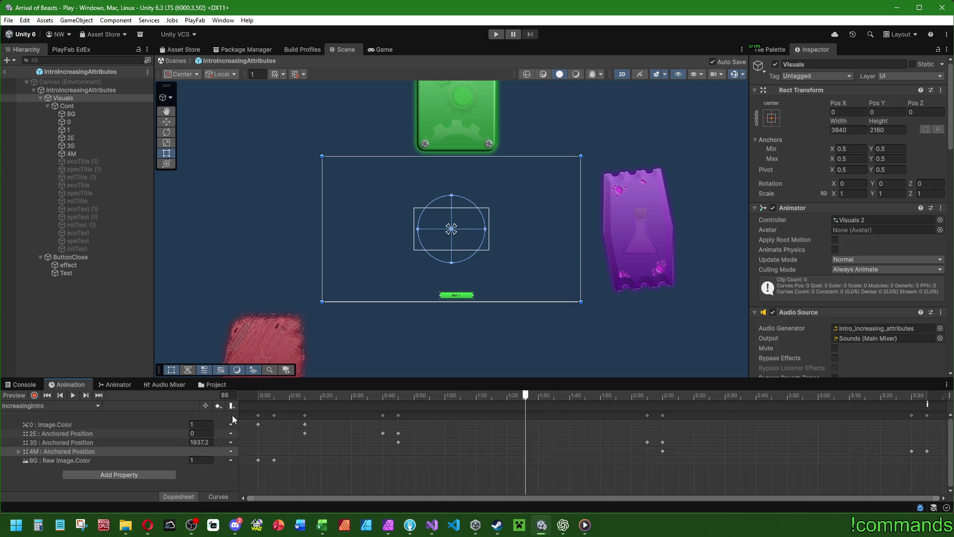
{"action": "left_click", "coordinate": [259, 395]}
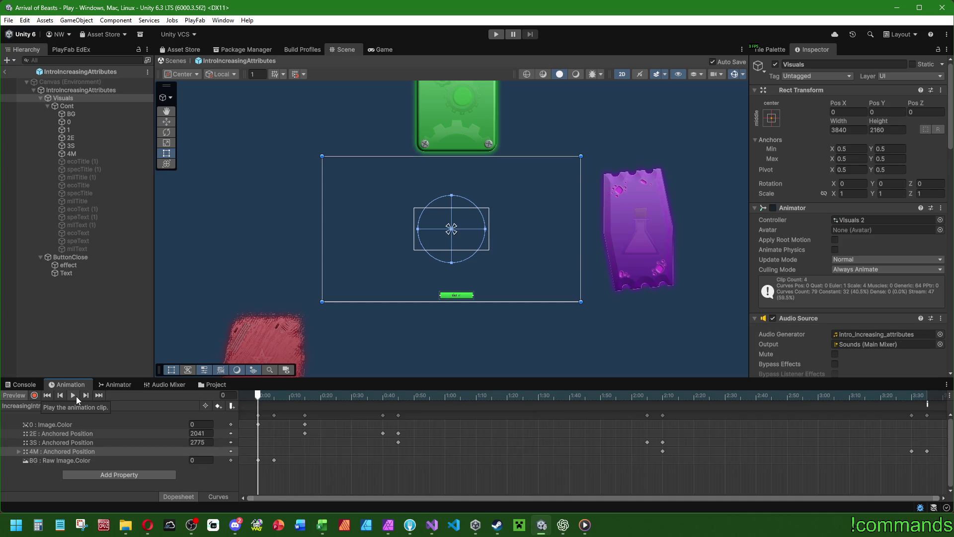
{"action": "left_click", "coordinate": [76, 396]}
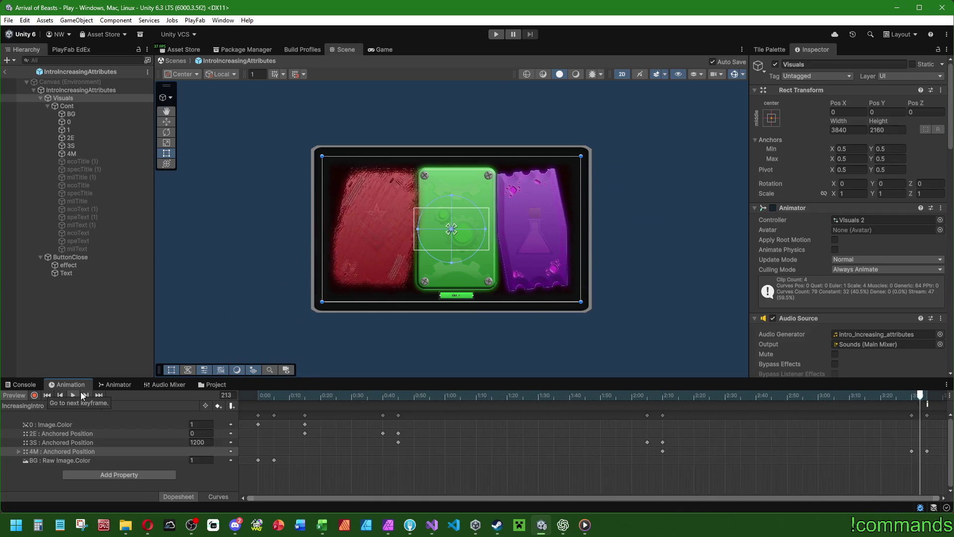
- Stop the preview and set the Audio Source Pitch to 1.25
{"action": "left_click", "coordinate": [72, 395]}
{"action": "left_click", "coordinate": [14, 395]}
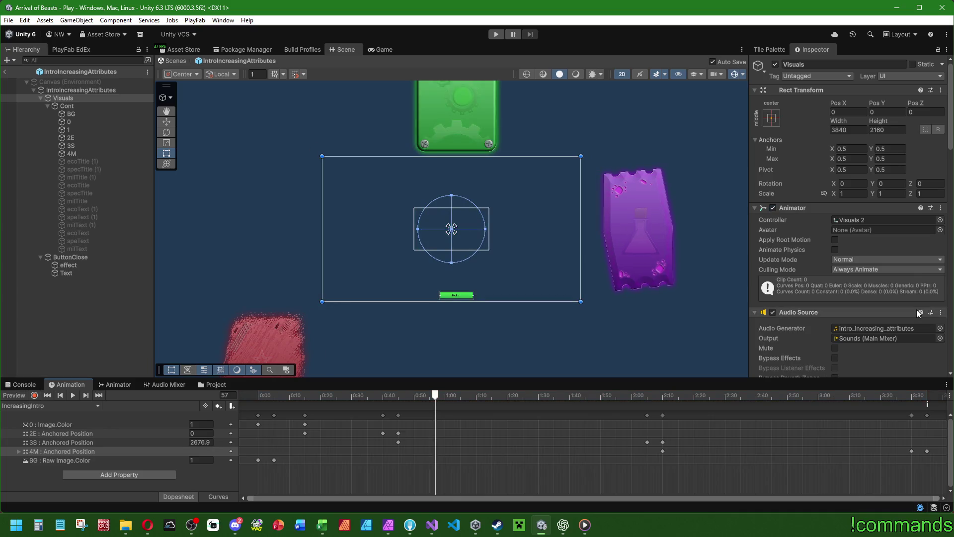
{"action": "scroll", "coordinate": [817, 318], "scroll_direction": "down", "scroll_amount": 5}
{"action": "left_click", "coordinate": [925, 305]}
{"action": "type", "text": "1.2"}
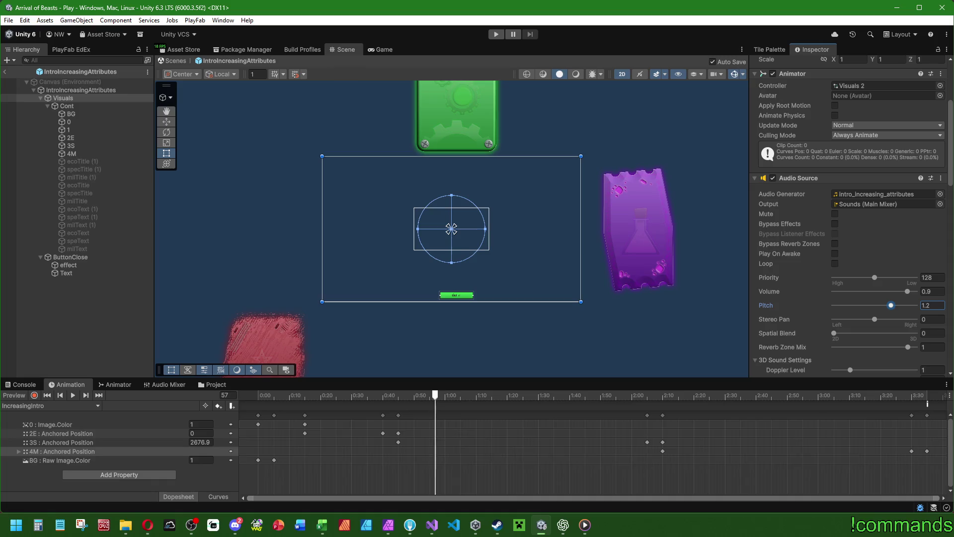
{"action": "key", "text": "BackSpace"}
{"action": "key", "text": "BackSpace"}
{"action": "type", "text": "2"}
{"action": "key", "text": "Return"}
- Check IncreasingIntro's SetIntroToIdle and PlayImpactSound end events, then show the empty Console
{"action": "left_click", "coordinate": [50, 405]}
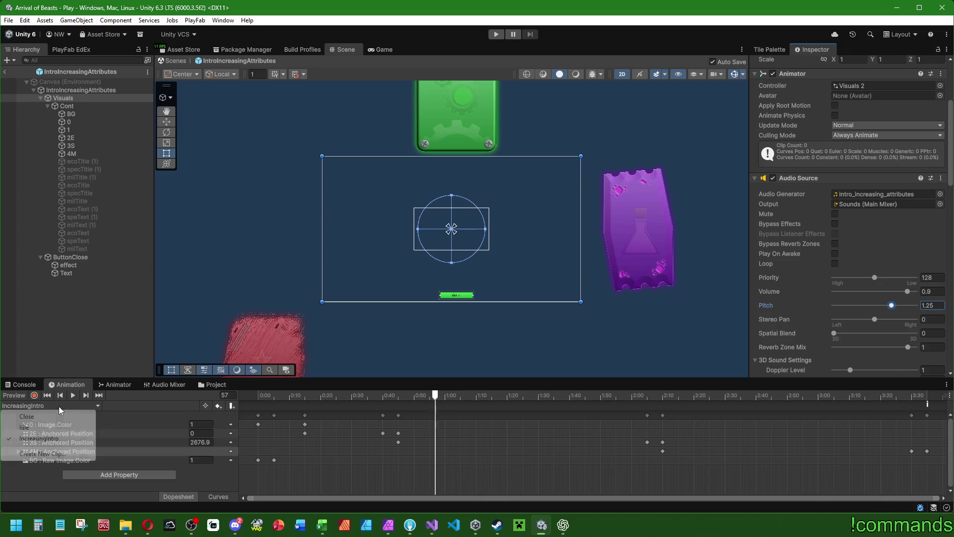
{"action": "left_click", "coordinate": [15, 426]}
{"action": "left_click", "coordinate": [99, 405]}
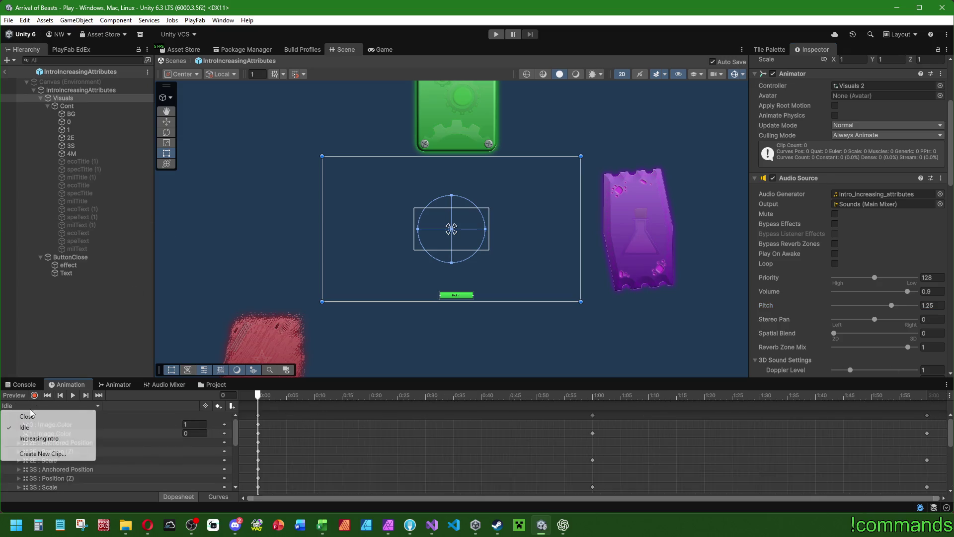
{"action": "left_click", "coordinate": [20, 434]}
{"action": "left_click", "coordinate": [927, 406]}
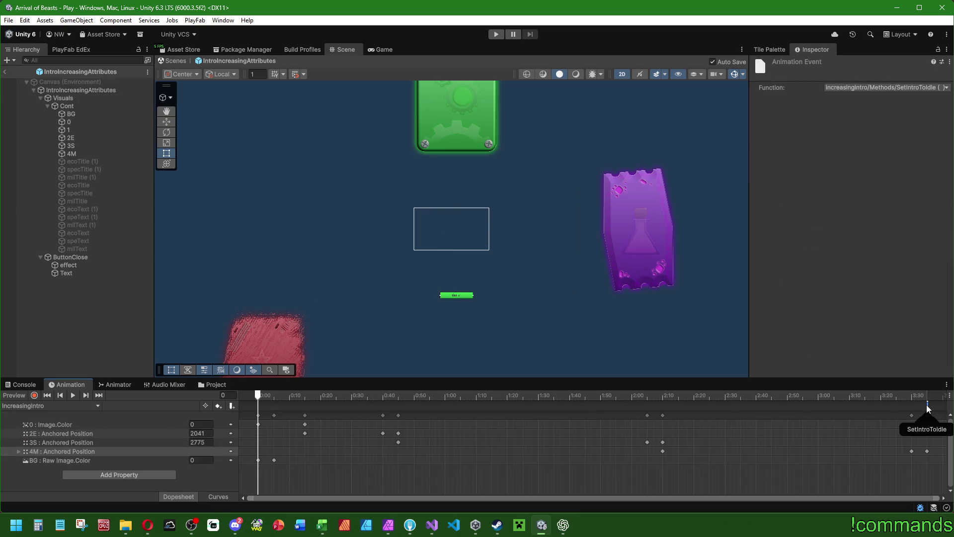
{"action": "left_click", "coordinate": [927, 405]}
{"action": "left_click", "coordinate": [134, 310]}
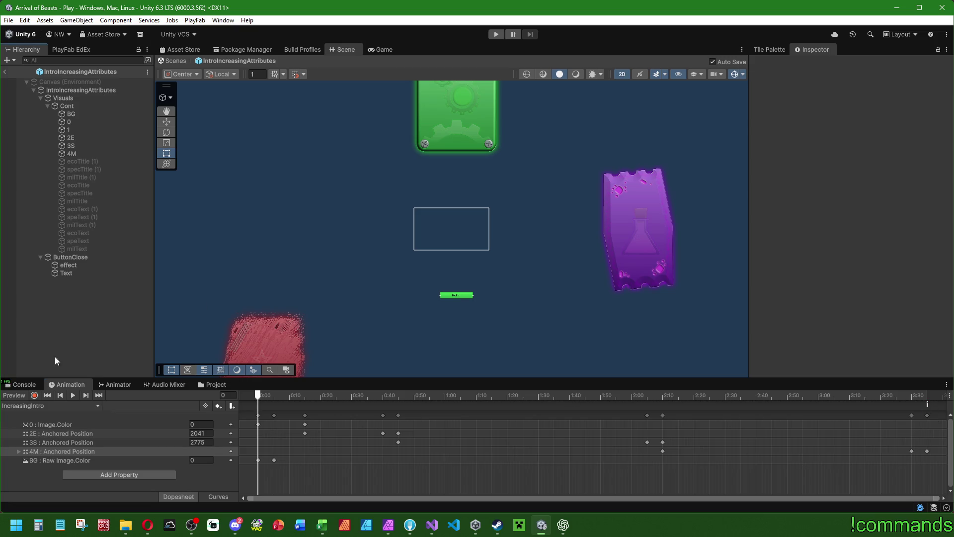
{"action": "left_click", "coordinate": [19, 385]}
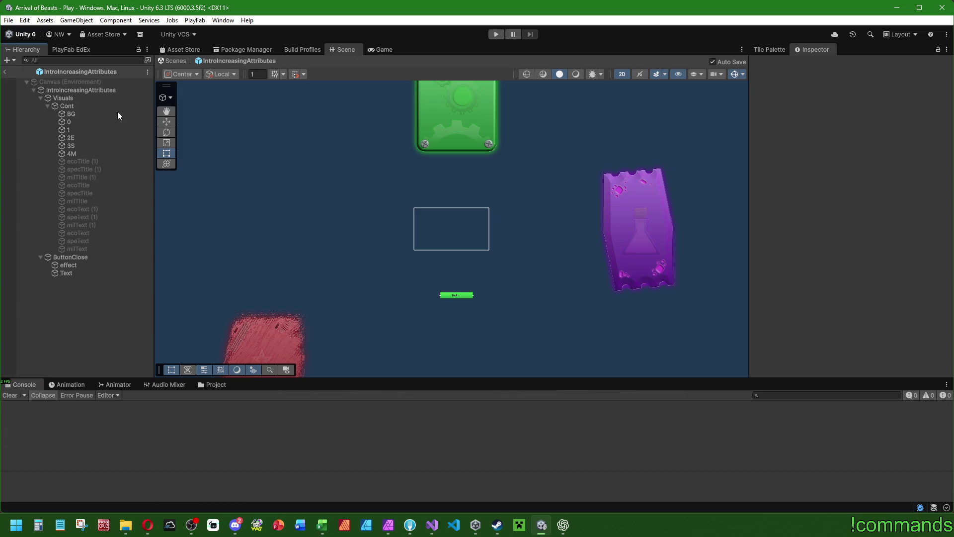
- Review the Visuals Animator graph and switch the Animation window to the Close clip
{"action": "left_click", "coordinate": [109, 90]}
{"action": "left_click", "coordinate": [109, 384]}
{"action": "left_click", "coordinate": [63, 98]}
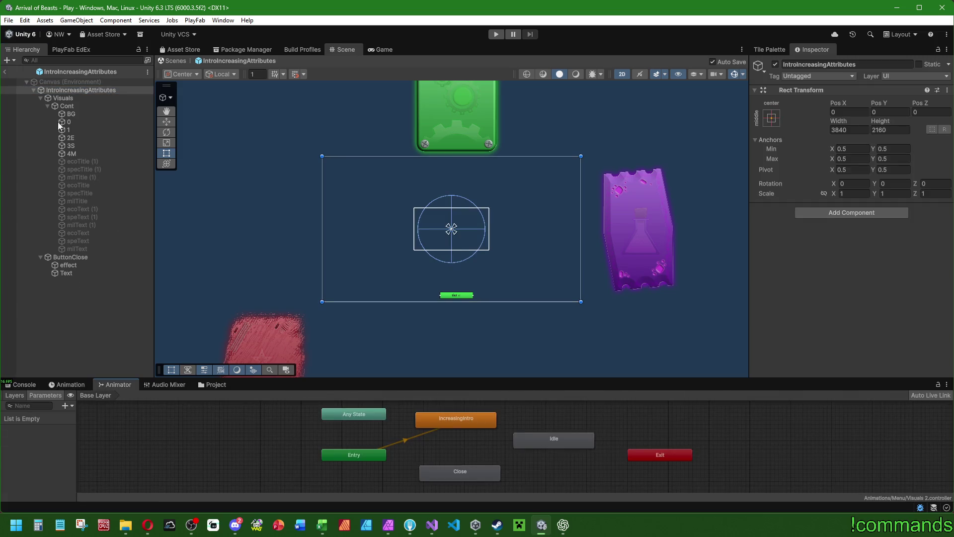
{"action": "key", "text": "ctrl+z"}
{"action": "left_click", "coordinate": [63, 98]}
{"action": "left_click", "coordinate": [82, 383]}
{"action": "left_click", "coordinate": [70, 98]}
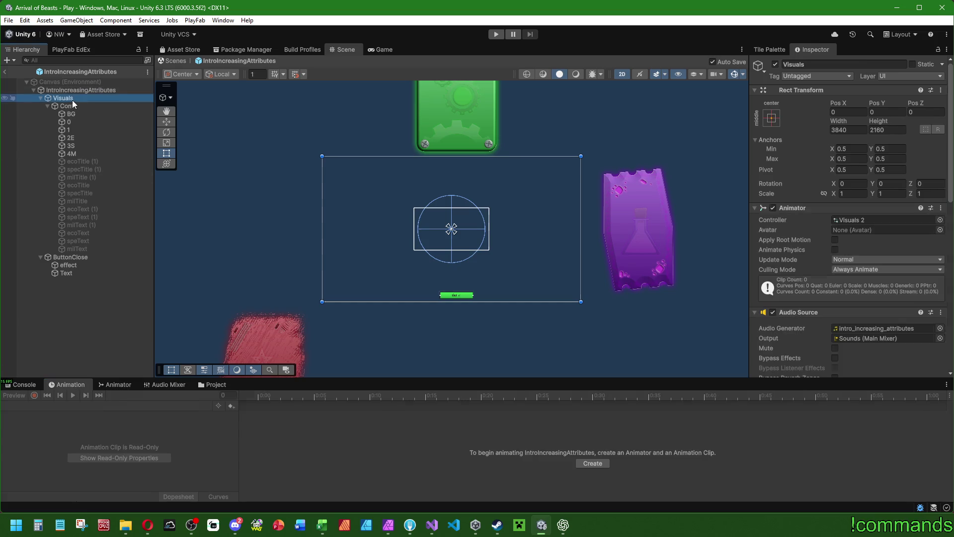
{"action": "left_click", "coordinate": [47, 406]}
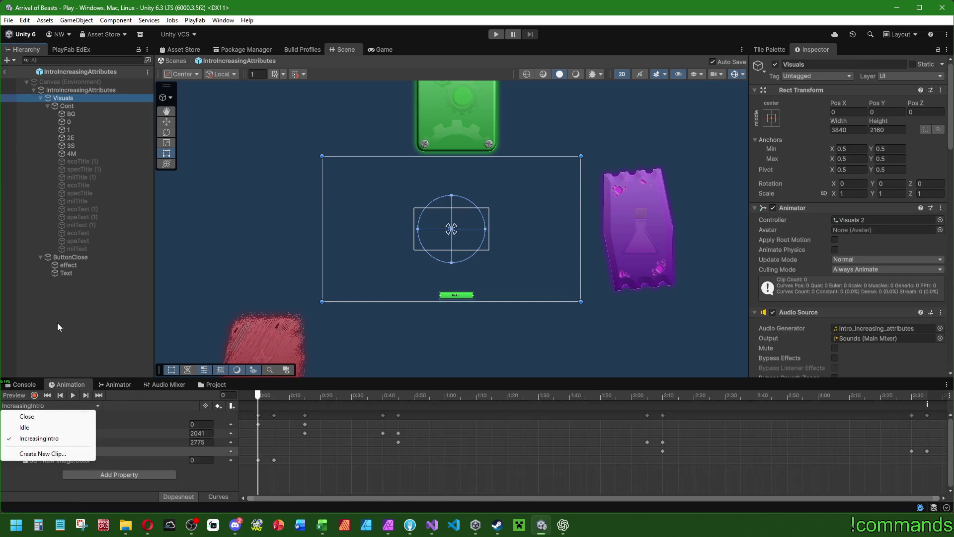
{"action": "left_click", "coordinate": [27, 417]}
- Clear the selection, show the Console, and exit prefab mode back to the Play scene
{"action": "left_click", "coordinate": [164, 335]}
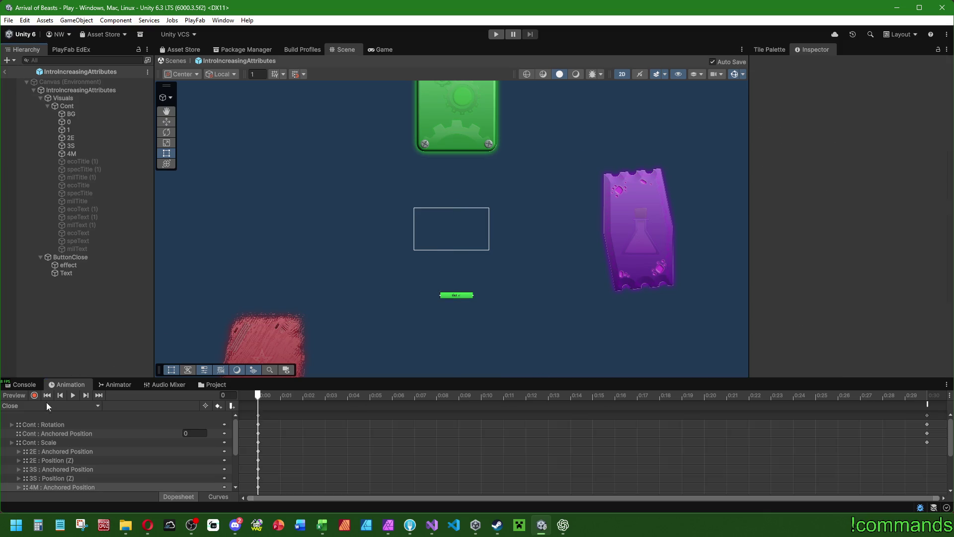
{"action": "left_click", "coordinate": [22, 385]}
{"action": "left_click", "coordinate": [5, 71]}
{"action": "left_click", "coordinate": [8, 20]}
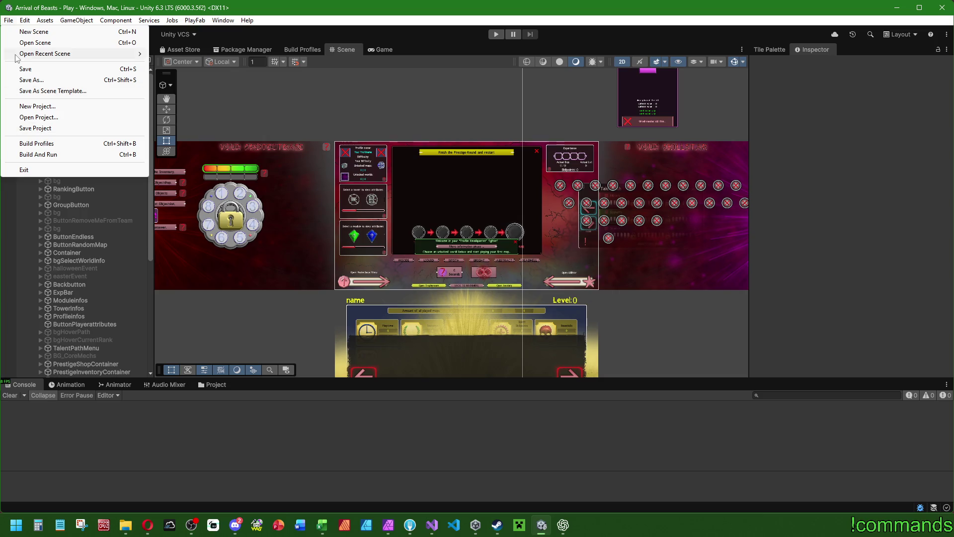
- Save the Play scene, then open the Menu scene from Assets/Scenes/Menus
{"action": "key", "text": "Escape"}
{"action": "left_click", "coordinate": [8, 19]}
{"action": "left_click", "coordinate": [20, 68]}
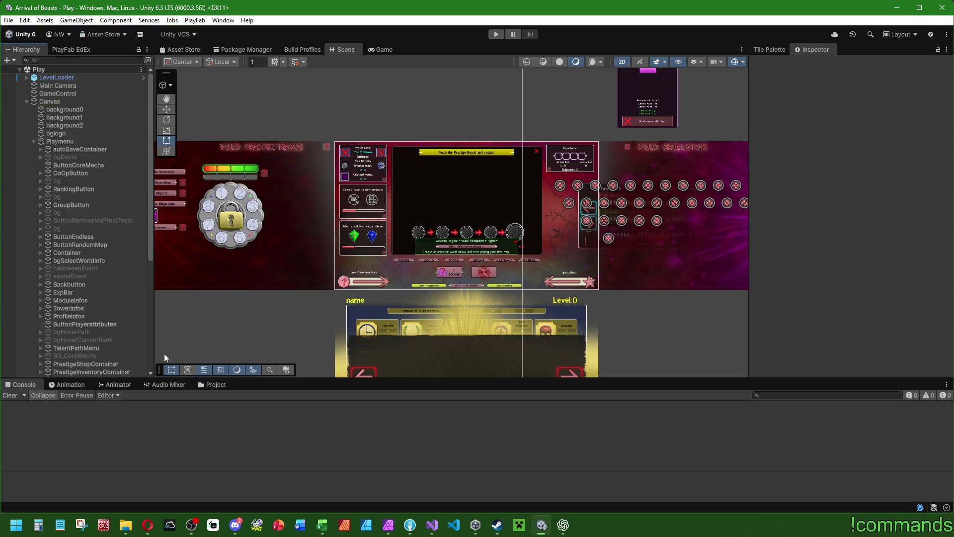
{"action": "left_click", "coordinate": [212, 384]}
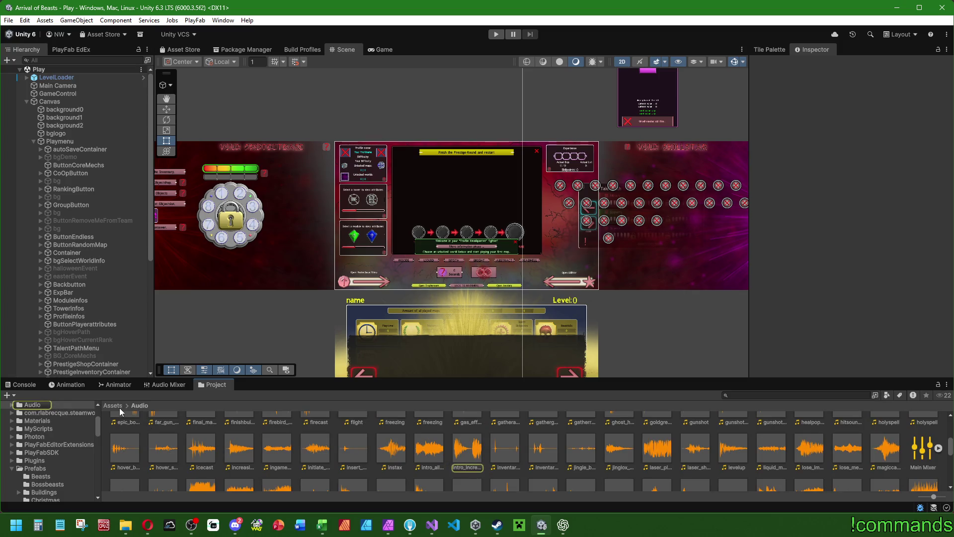
{"action": "double_click", "coordinate": [581, 422]}
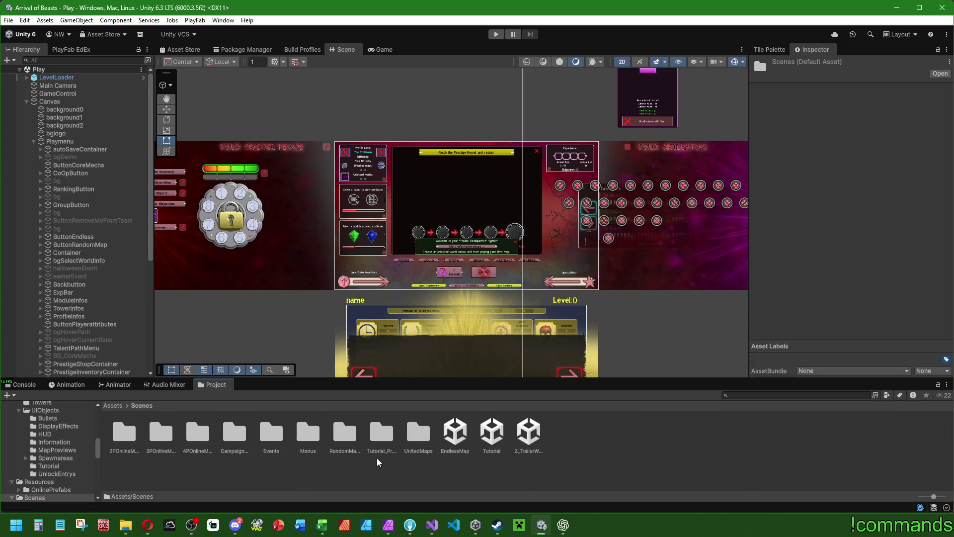
{"action": "left_click", "coordinate": [271, 432]}
{"action": "double_click", "coordinate": [308, 432]}
{"action": "double_click", "coordinate": [124, 434]}
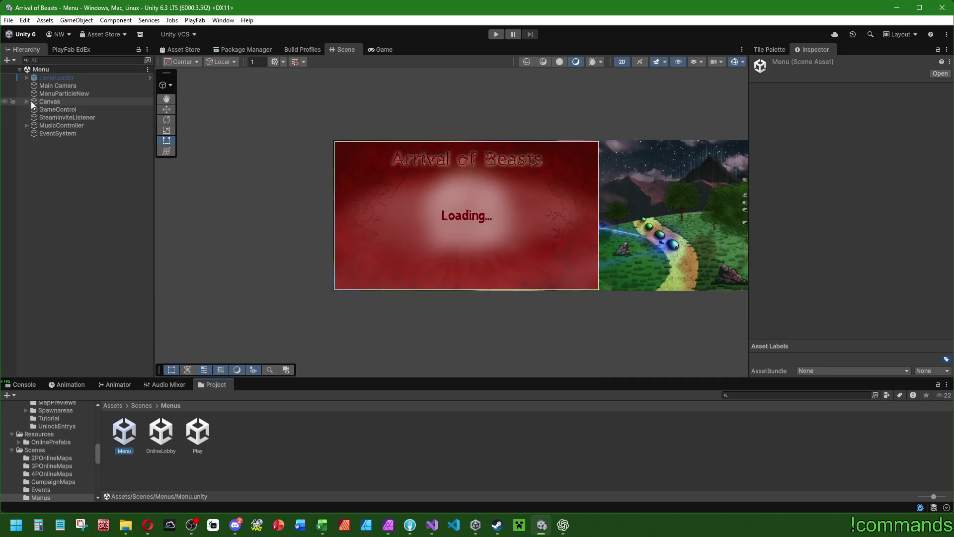
- Filter the Hierarchy by 'intro' and select the VideoIntro object
{"action": "left_click", "coordinate": [27, 101]}
{"action": "key", "text": "ctrl+f"}
{"action": "type", "text": "intro"}
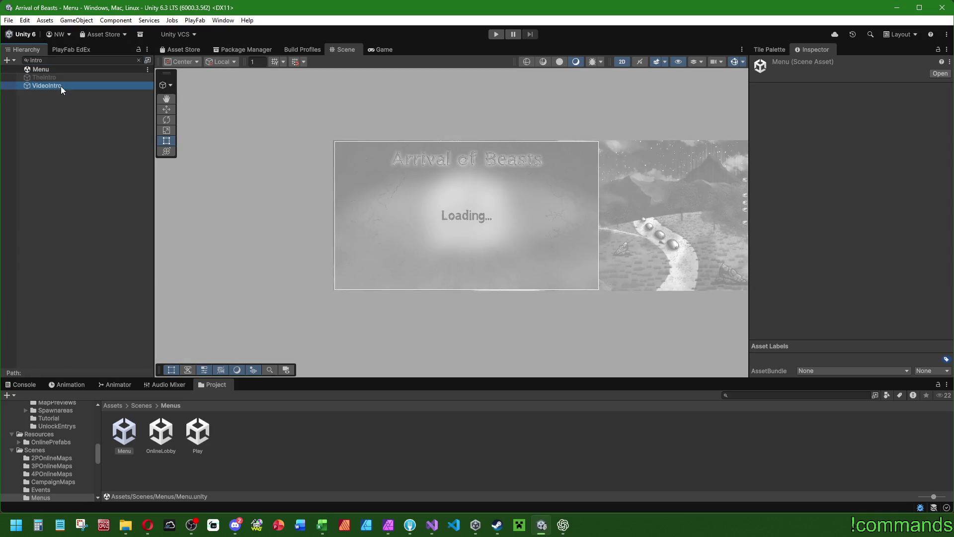
{"action": "left_click", "coordinate": [60, 85]}
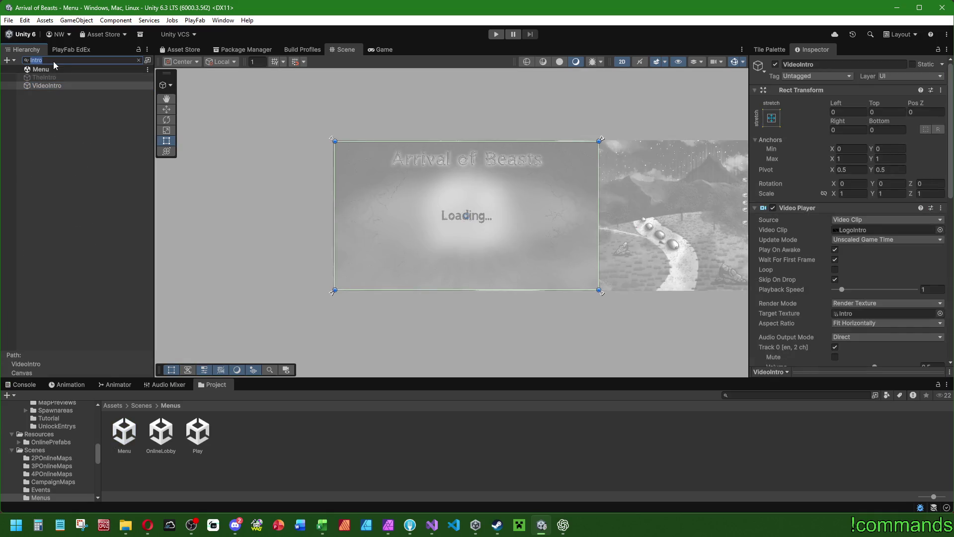
- Preview VideoIntro's Started animation clip in the Animation window, then stop it
{"action": "left_click", "coordinate": [53, 61]}
{"action": "key", "text": "Escape"}
{"action": "left_click", "coordinate": [109, 385]}
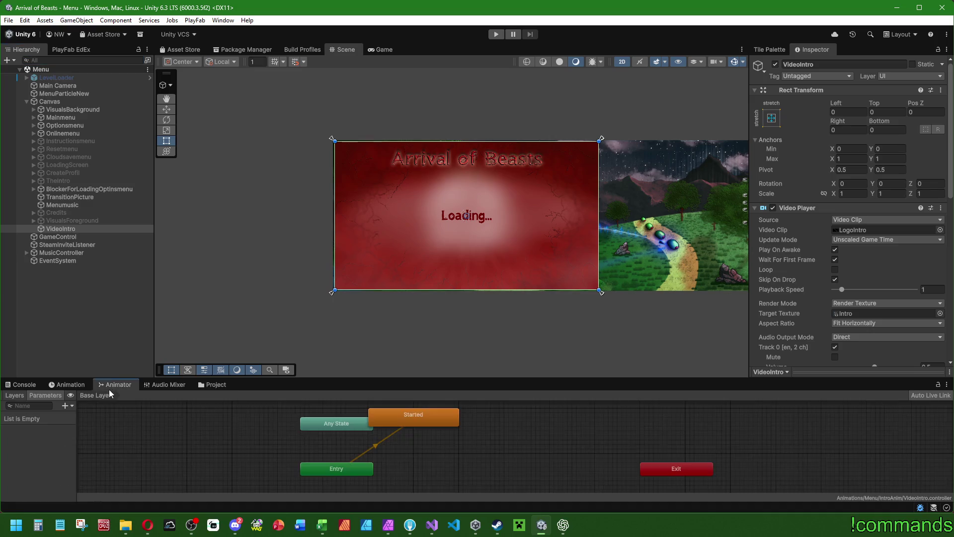
{"action": "left_click", "coordinate": [76, 386]}
{"action": "left_click", "coordinate": [64, 405]}
{"action": "left_click", "coordinate": [73, 395]}
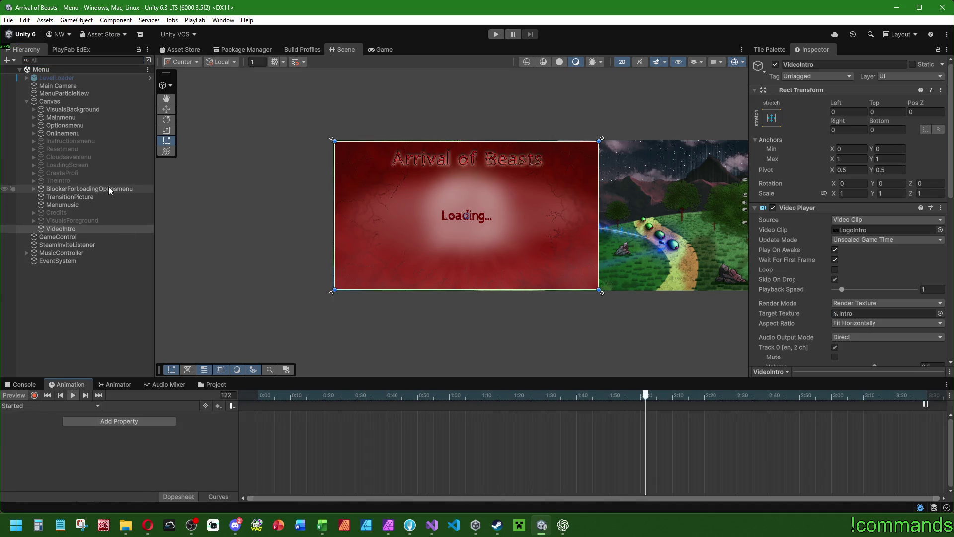
{"action": "scroll", "coordinate": [359, 243], "scroll_direction": "down", "scroll_amount": 3}
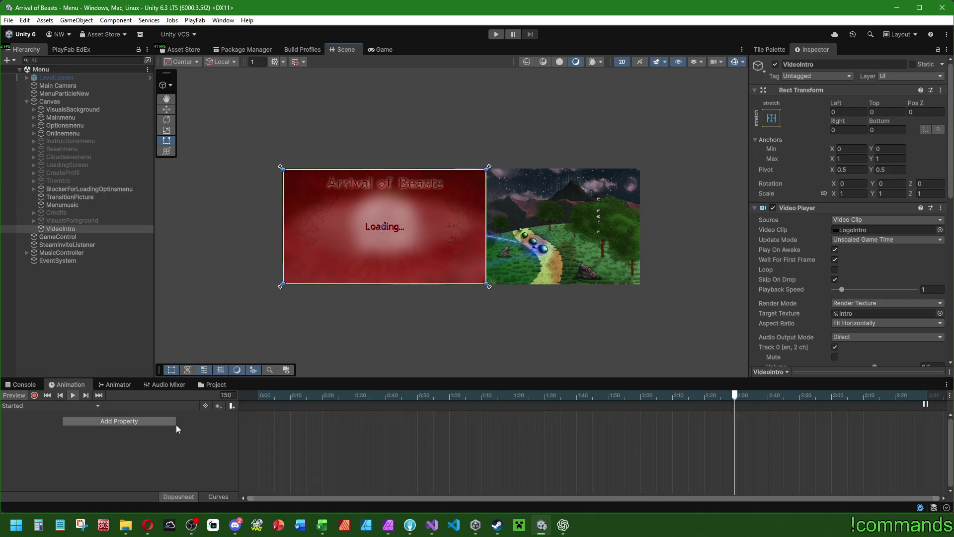
{"action": "left_click", "coordinate": [85, 395]}
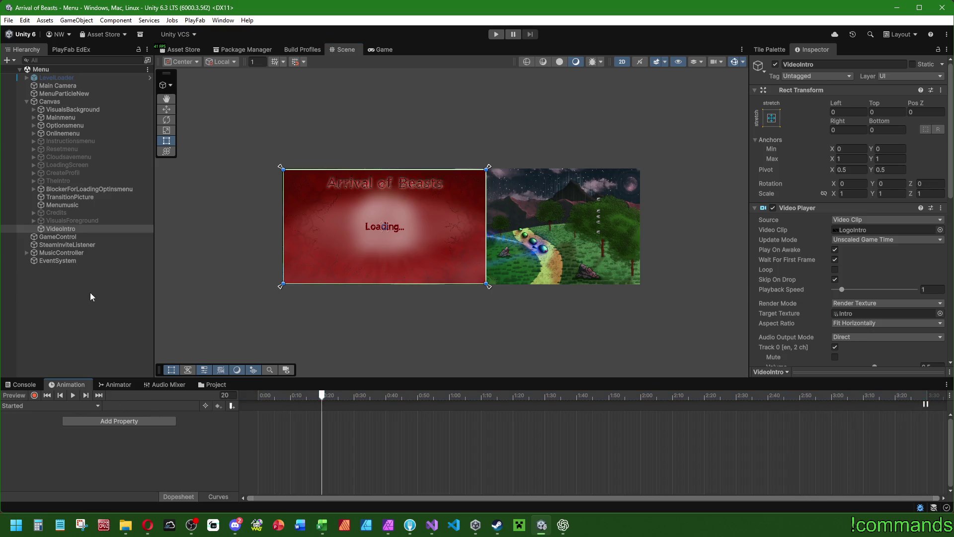
- Reselect VideoIntro and inspect its clip-end SetActiveAfterAnim animation event
{"action": "left_click", "coordinate": [112, 309]}
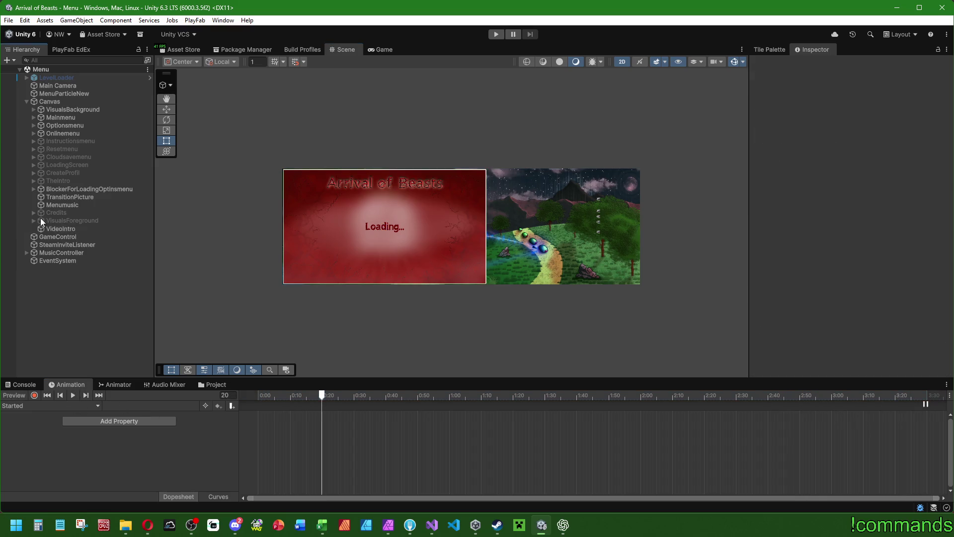
{"action": "left_click", "coordinate": [65, 230]}
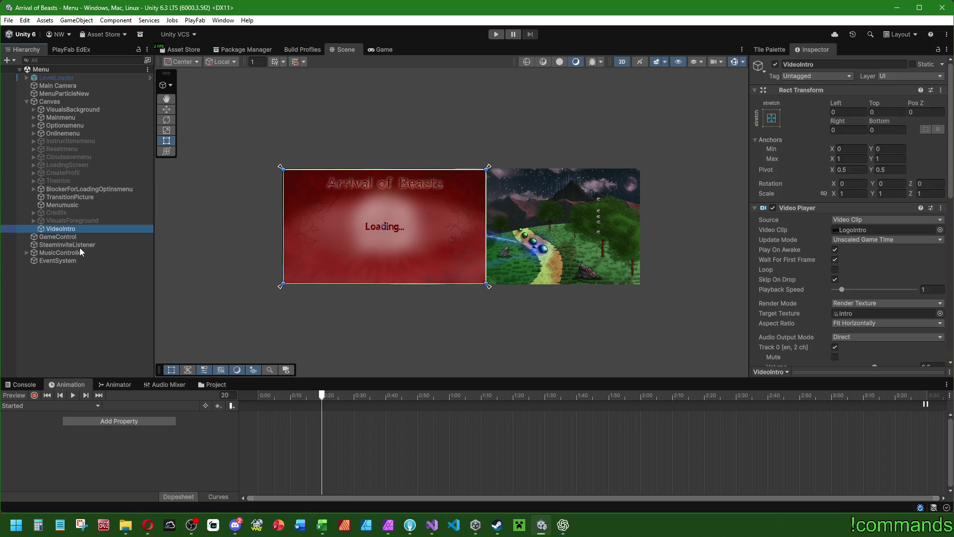
{"action": "left_click", "coordinate": [925, 405]}
{"action": "left_click", "coordinate": [926, 405]}
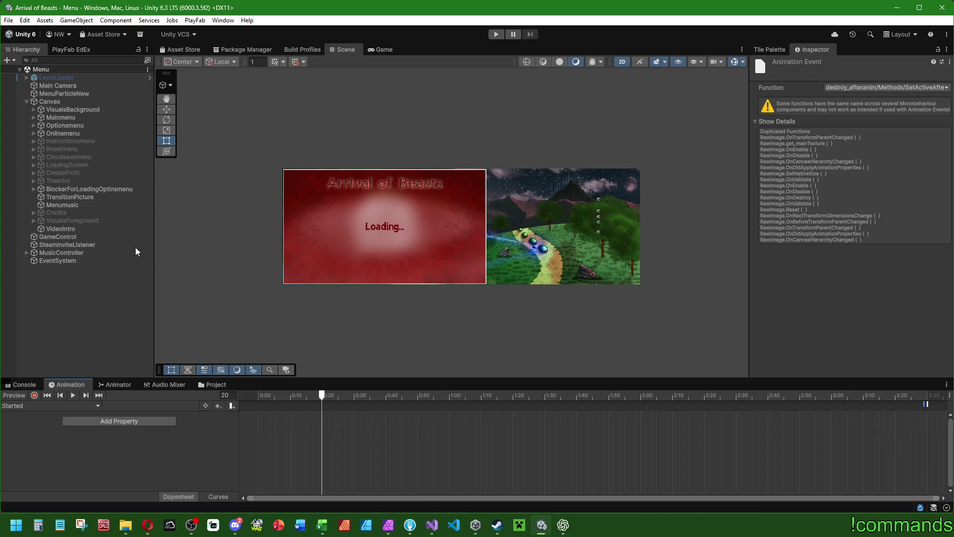
- Review VideoIntro's Destroy_afteranim component and the second event, which calls Destroy
{"action": "left_click", "coordinate": [100, 229]}
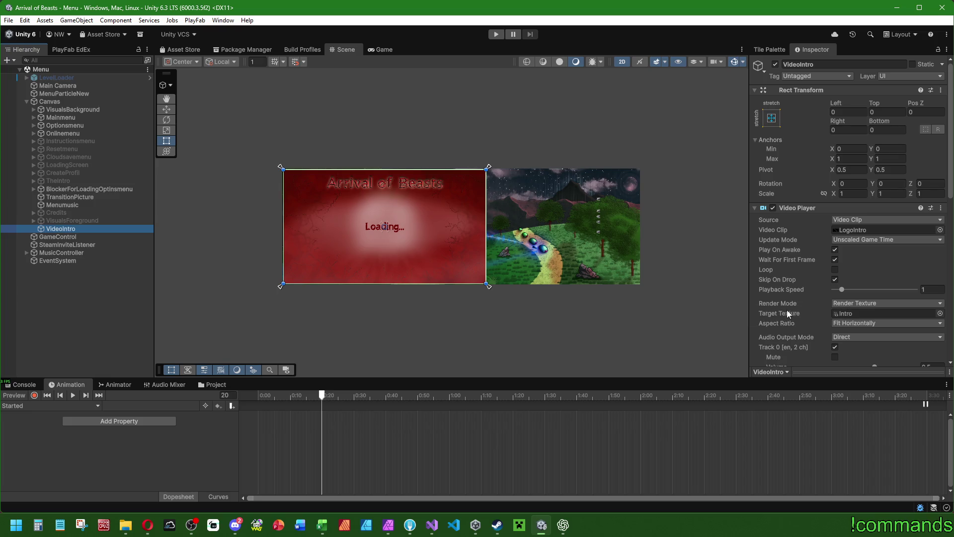
{"action": "scroll", "coordinate": [788, 302], "scroll_direction": "down", "scroll_amount": 10}
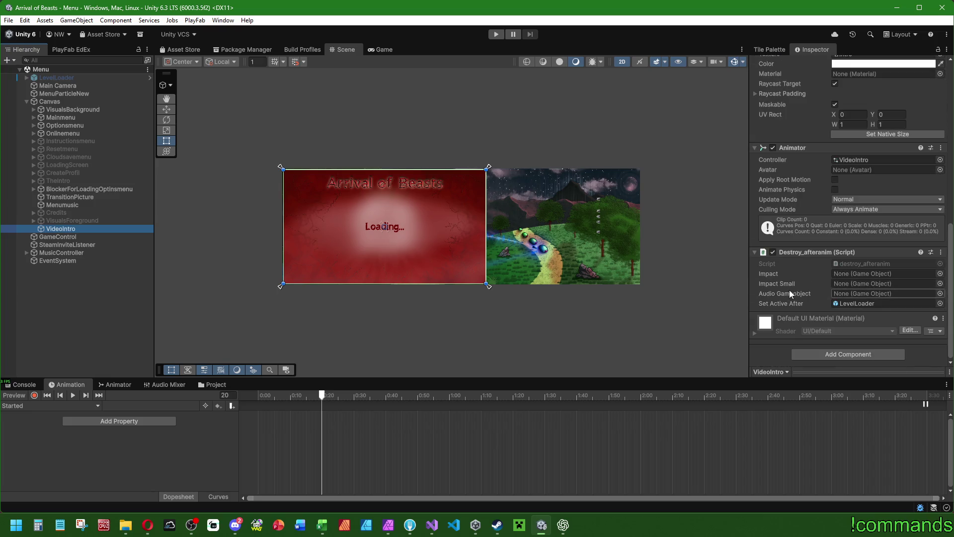
{"action": "left_click", "coordinate": [925, 404]}
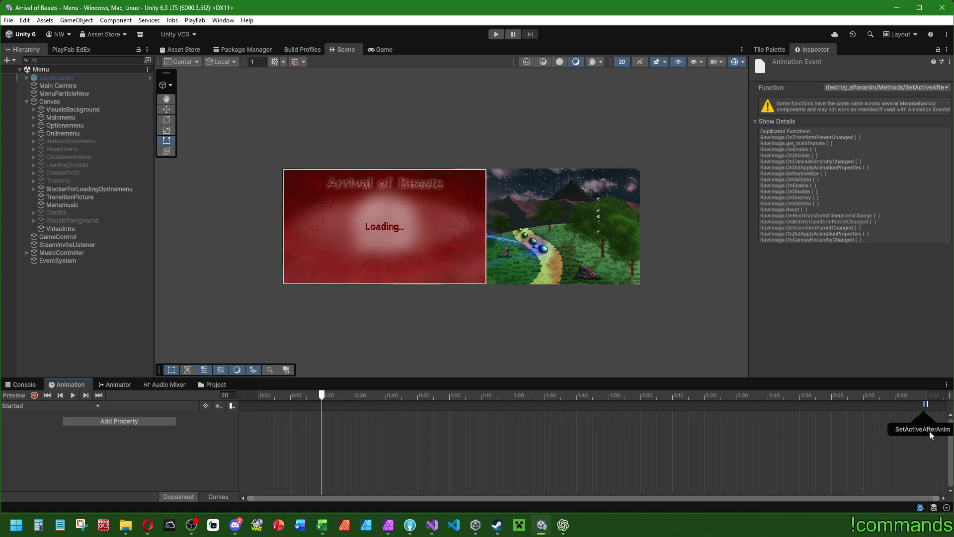
{"action": "left_click", "coordinate": [927, 405]}
- Reselect VideoIntro, then step through selection changes with undo and redo
{"action": "left_click", "coordinate": [83, 229]}
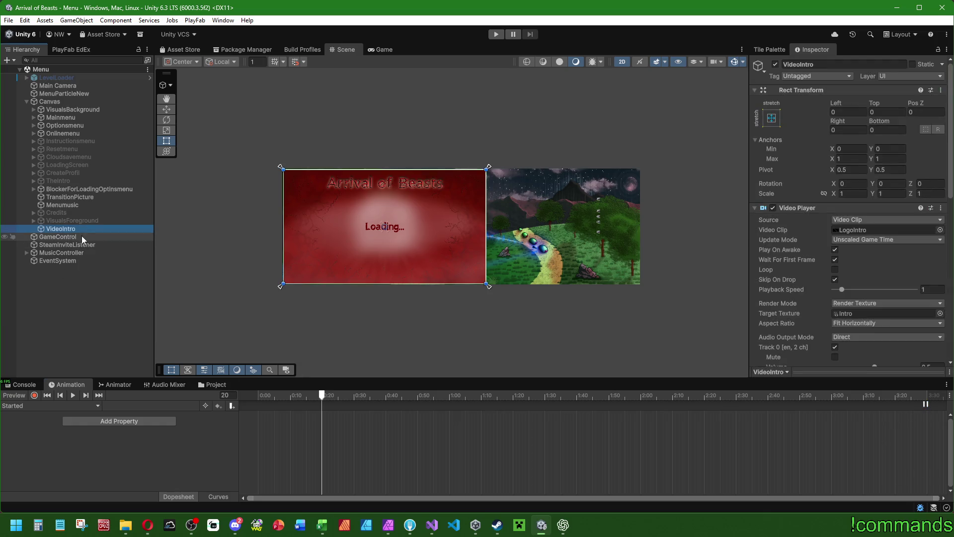
{"action": "left_click", "coordinate": [98, 314]}
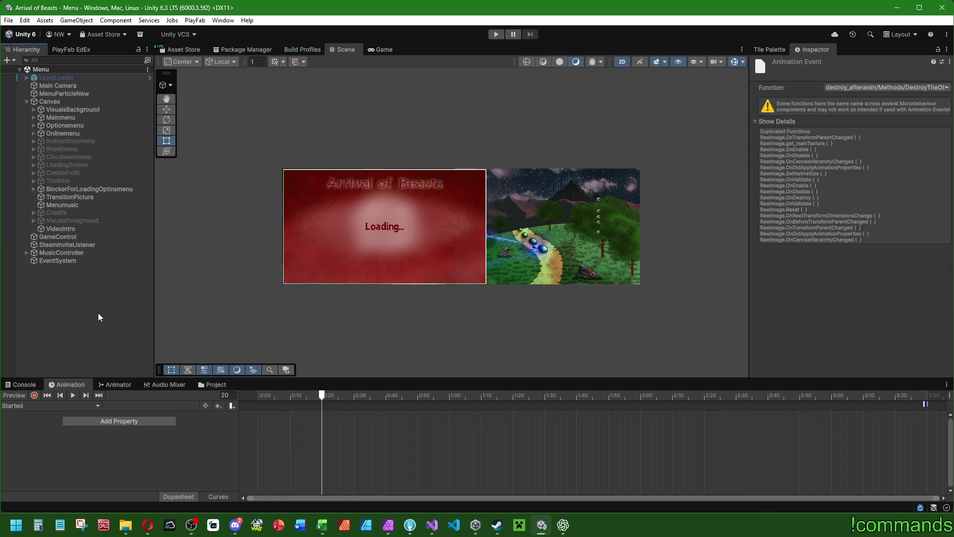
{"action": "key", "text": "ctrl+z"}
{"action": "key", "text": "ctrl+y"}
{"action": "key", "text": "ctrl+z"}
{"action": "key", "text": "ctrl+y"}
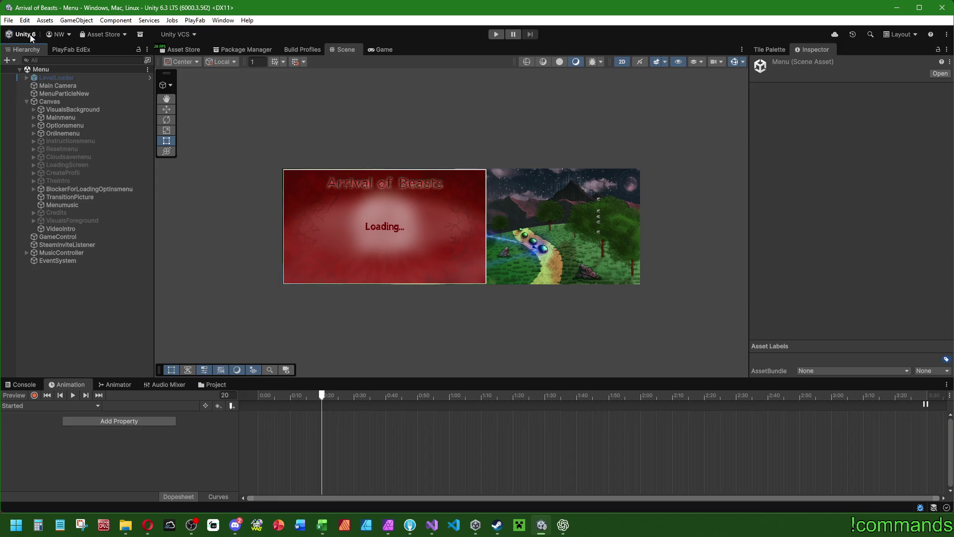
- Check the Edit menu's undo history and the open Explorer windows without changing anything
{"action": "left_click", "coordinate": [23, 21]}
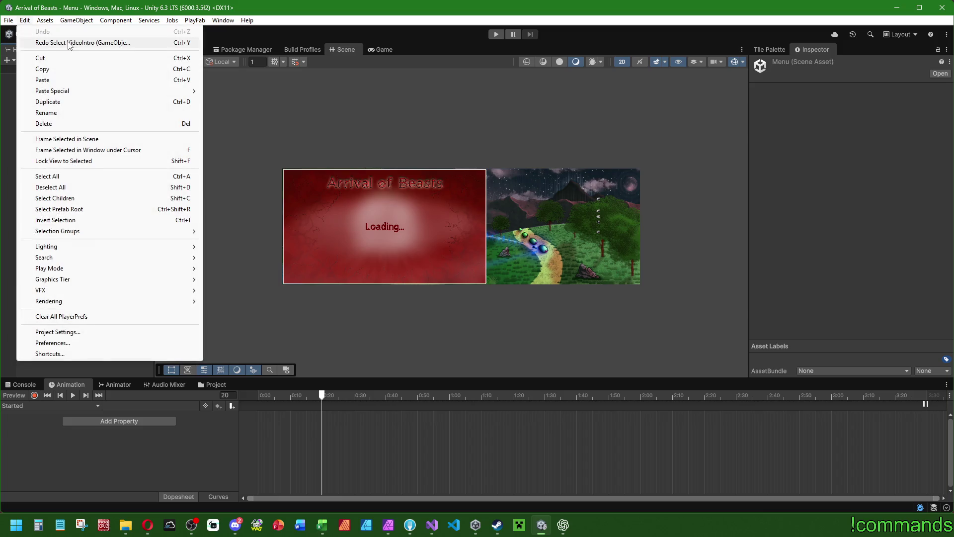
{"action": "left_click", "coordinate": [349, 14]}
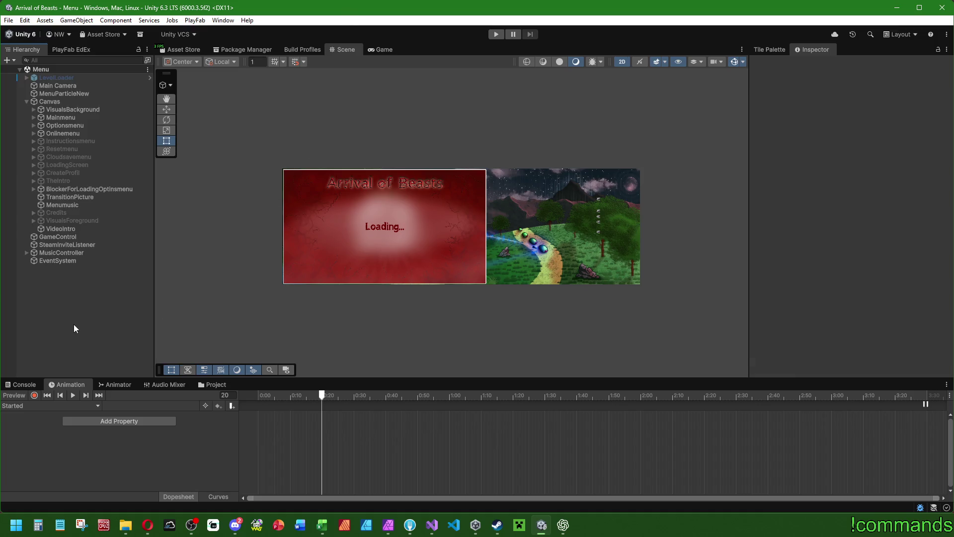
{"action": "left_click", "coordinate": [125, 525]}
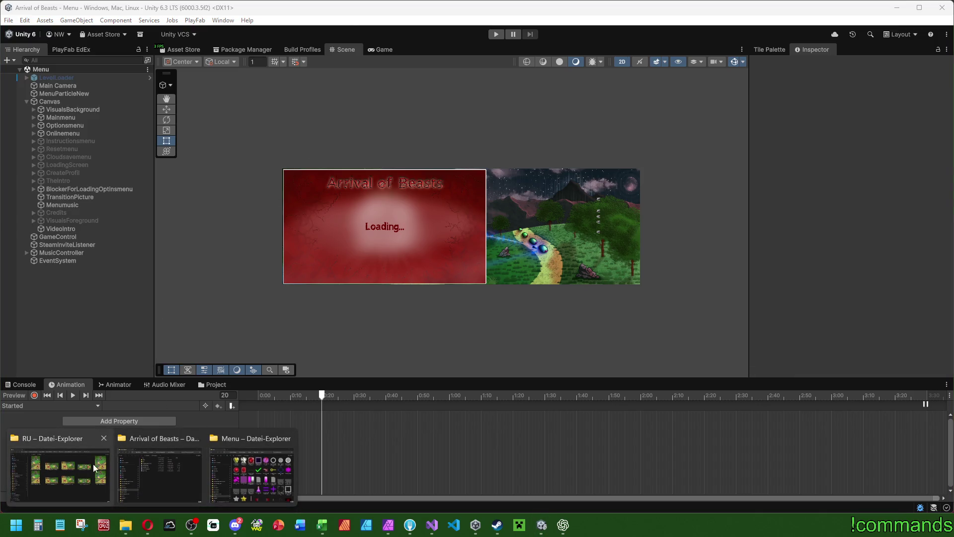
{"action": "left_click", "coordinate": [94, 329]}
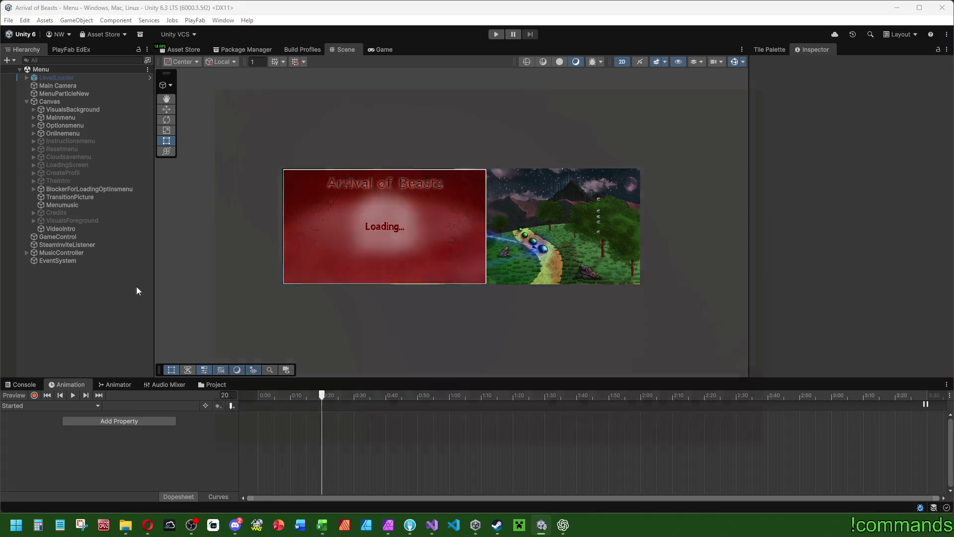
{"action": "key", "text": "super+e"}
{"action": "key", "text": "alt+F4"}
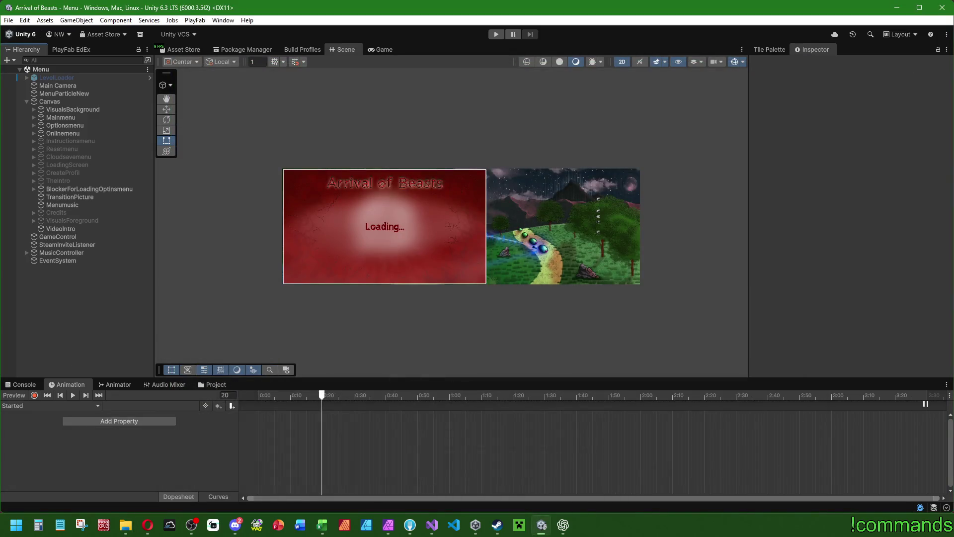
- After a browser detour, show the empty Console log and select the Mainmenu object
{"action": "key", "text": "alt+Tab"}
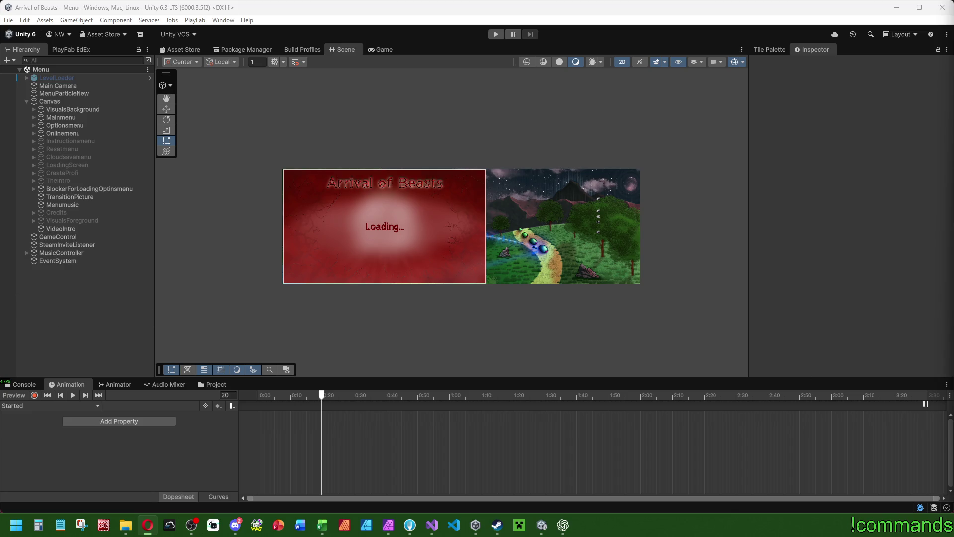
{"action": "left_click", "coordinate": [21, 384]}
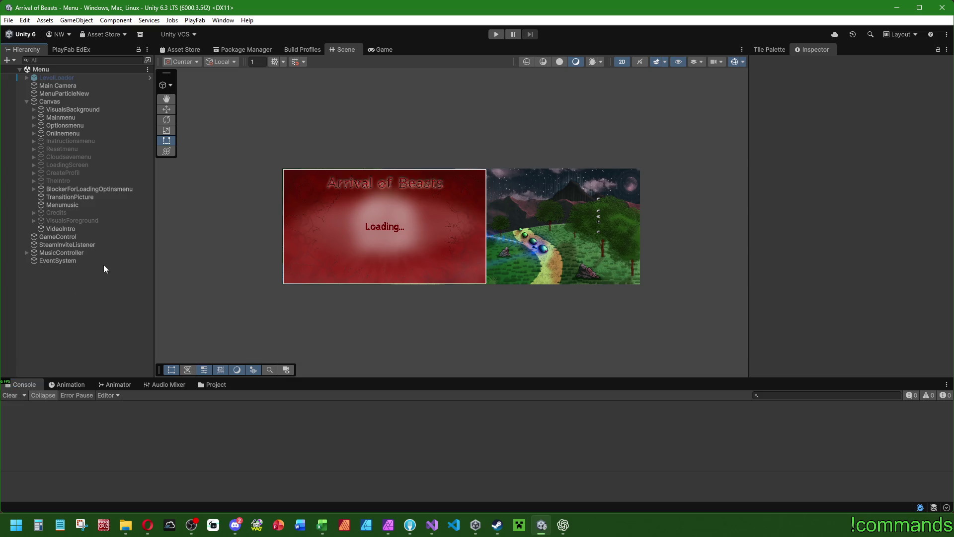
{"action": "left_click", "coordinate": [68, 115]}
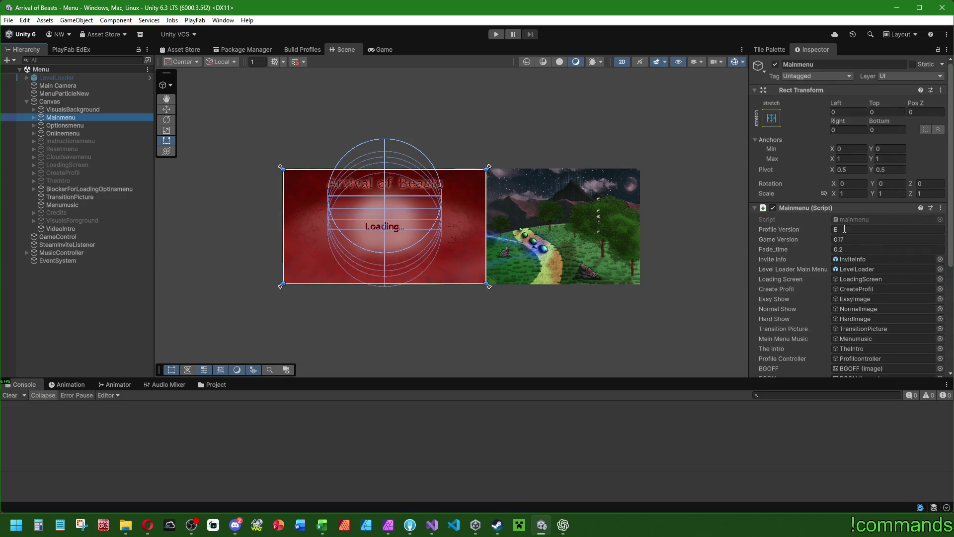
- Ping TheIntro through Mainmenu's The Intro field, review its components, and open intro.cs
{"action": "scroll", "coordinate": [851, 261], "scroll_direction": "down", "scroll_amount": 5}
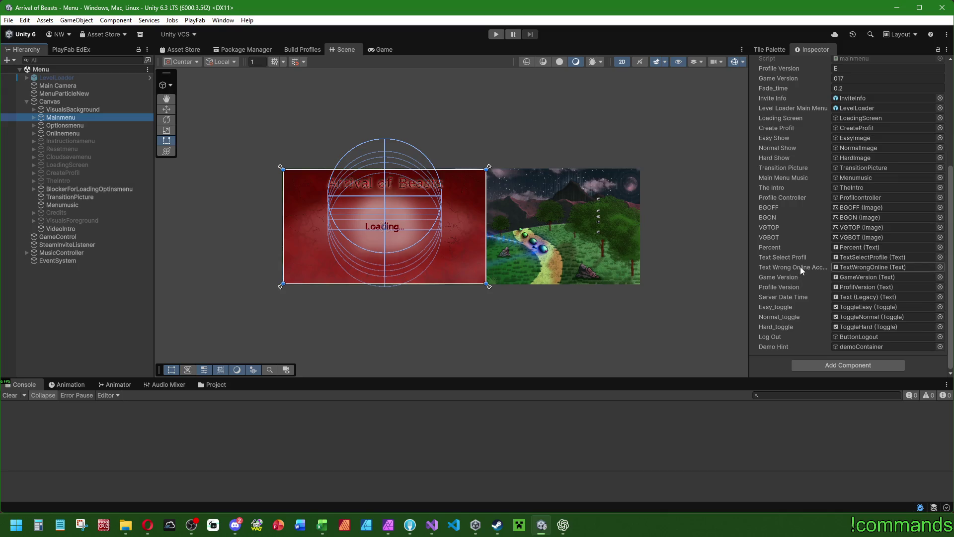
{"action": "left_click", "coordinate": [840, 188]}
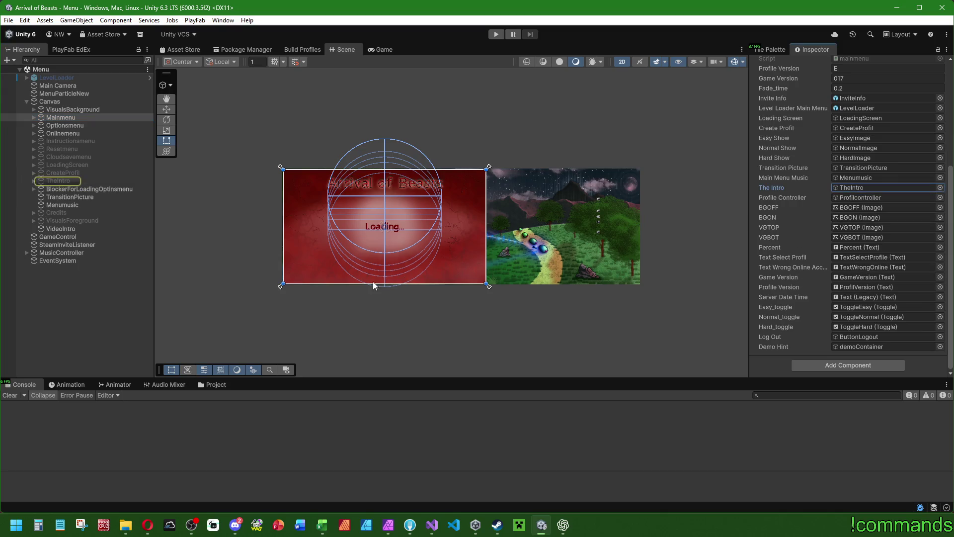
{"action": "left_click", "coordinate": [70, 182]}
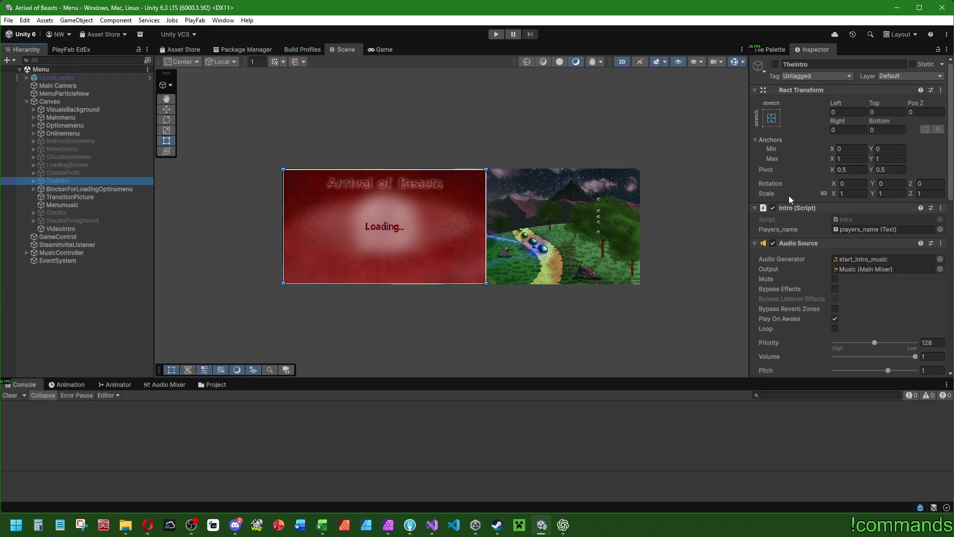
{"action": "scroll", "coordinate": [789, 196], "scroll_direction": "down", "scroll_amount": 10}
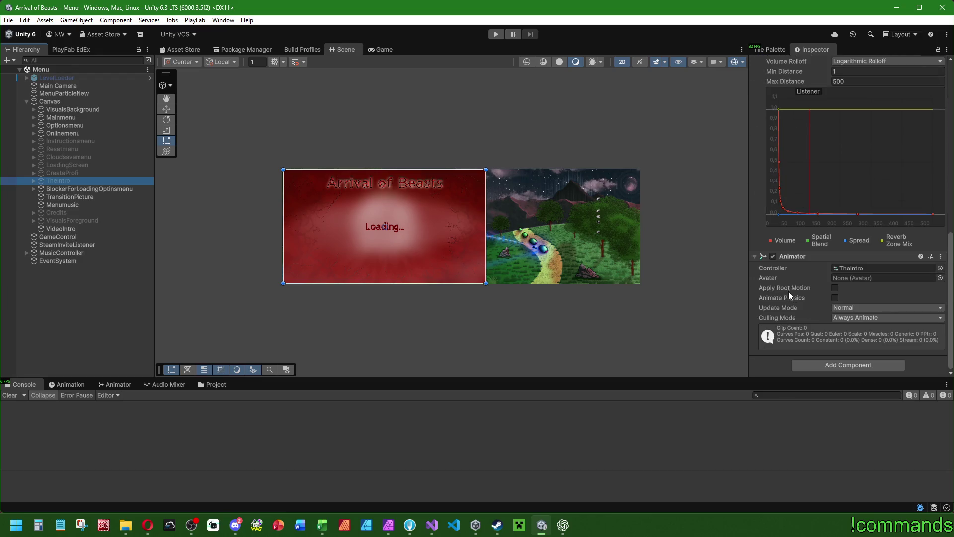
{"action": "scroll", "coordinate": [788, 291], "scroll_direction": "up", "scroll_amount": 10}
{"action": "scroll", "coordinate": [774, 296], "scroll_direction": "up", "scroll_amount": 5}
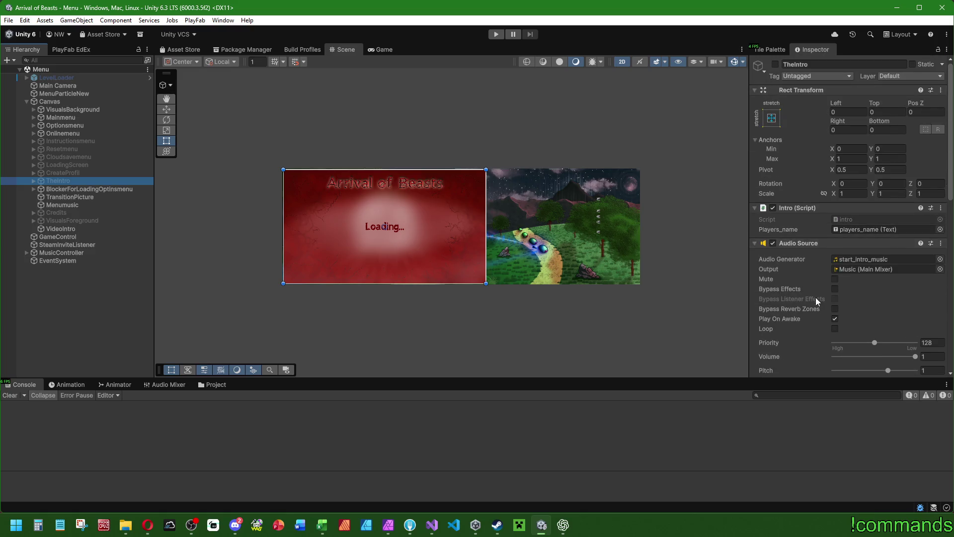
{"action": "double_click", "coordinate": [845, 216]}
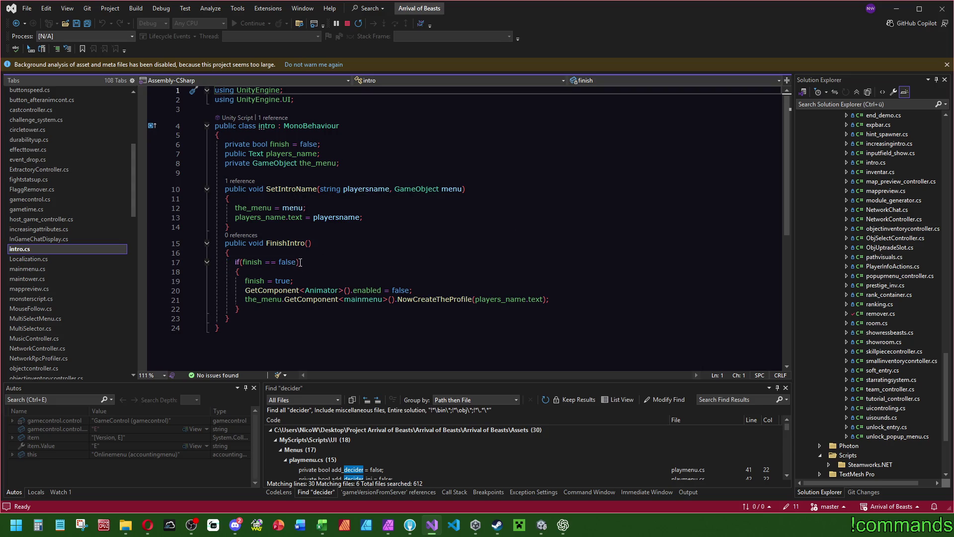
- Rewrite FinishIntro's guard as 'if (finish) return;' followed by the three unbraced statements
{"action": "left_click_drag", "start_coordinate": [297, 262], "coordinate": [262, 264]}
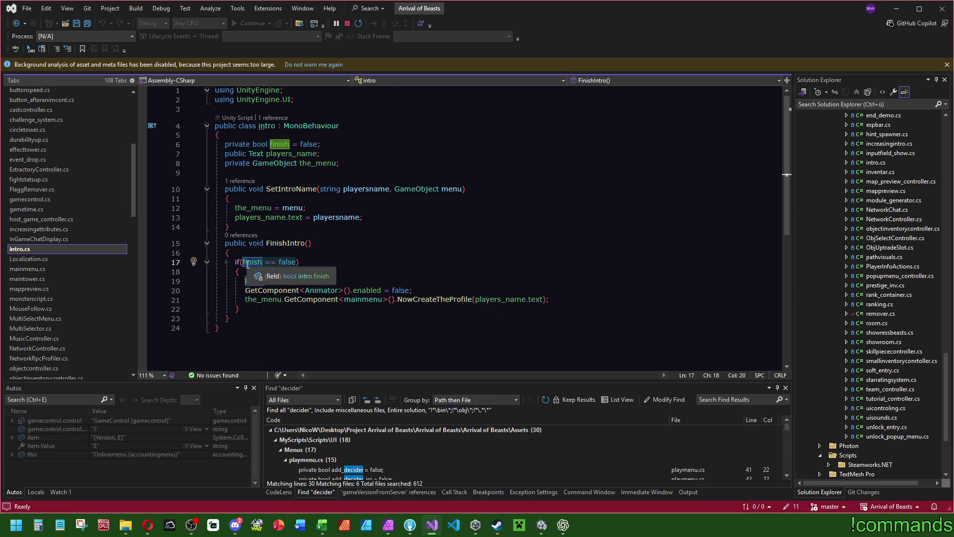
{"action": "key", "text": "BackSpace"}
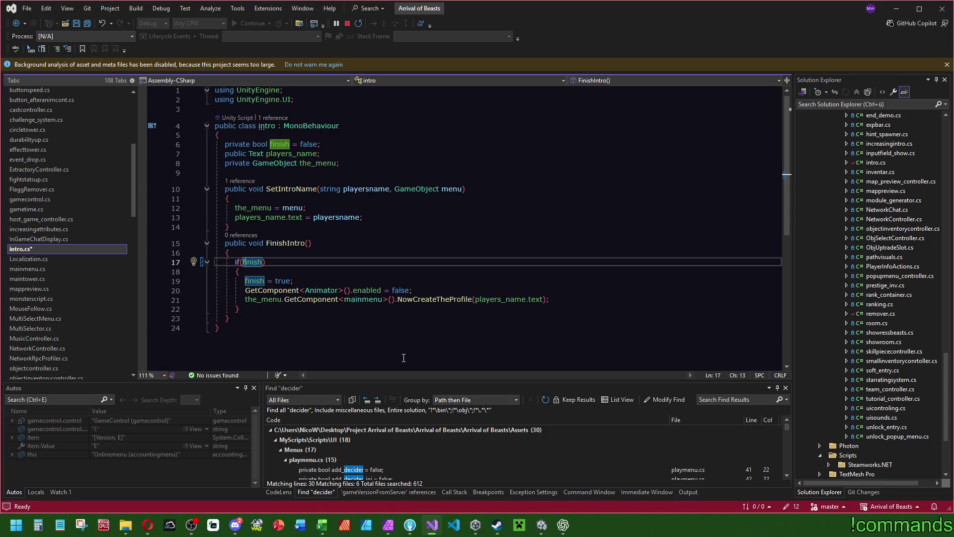
{"action": "key", "text": "Return"}
{"action": "type", "text": "return;"}
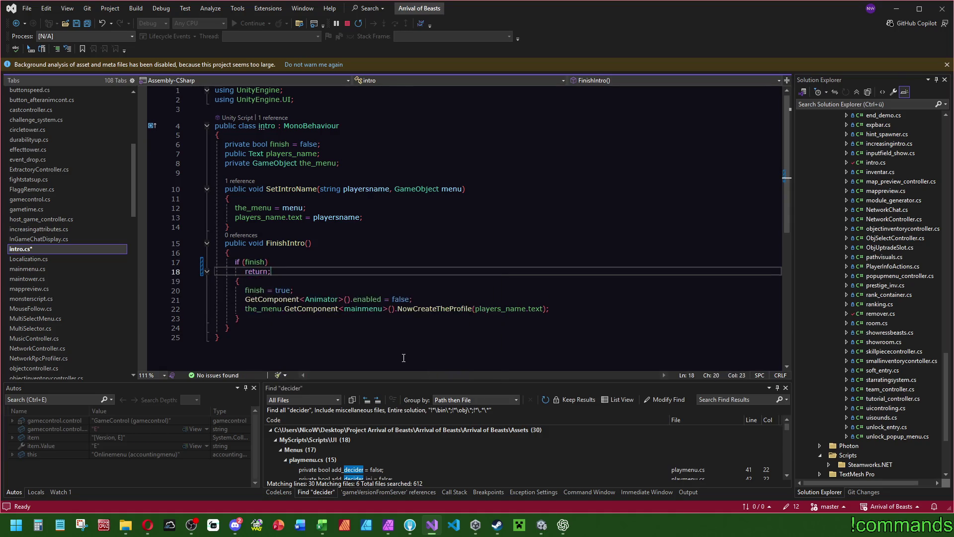
{"action": "left_click_drag", "start_coordinate": [564, 308], "coordinate": [566, 281]}
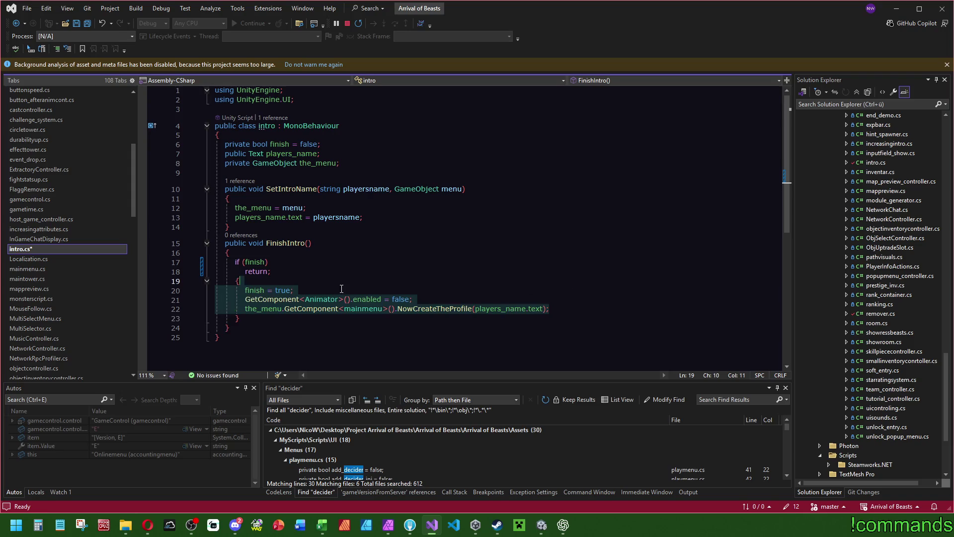
{"action": "key", "text": "Delete"}
{"action": "type", "text": "finish = true; GetComponent<Animator>().enabled = false; the_menu.GetComponent<mainmenu>().NowCreateTheProfile(players_name.text);"}
{"action": "left_click", "coordinate": [313, 243]}
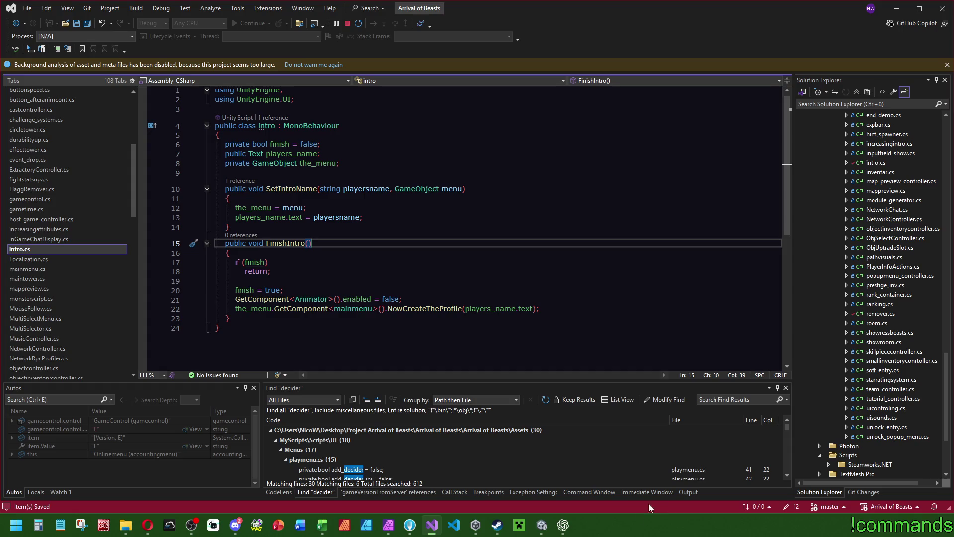
{"action": "left_click", "coordinate": [542, 525]}
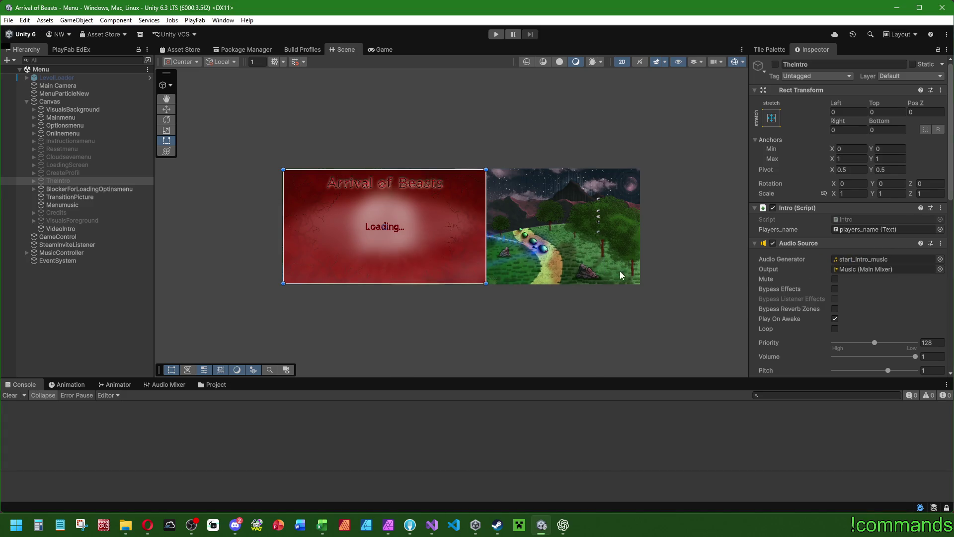
- Activate TheIntro, deactivate BlockerForLoadingOptinsmenu, then reselect TheIntro to view its Animator
{"action": "left_click", "coordinate": [4, 395]}
{"action": "scroll", "coordinate": [809, 133], "scroll_direction": "down", "scroll_amount": 10}
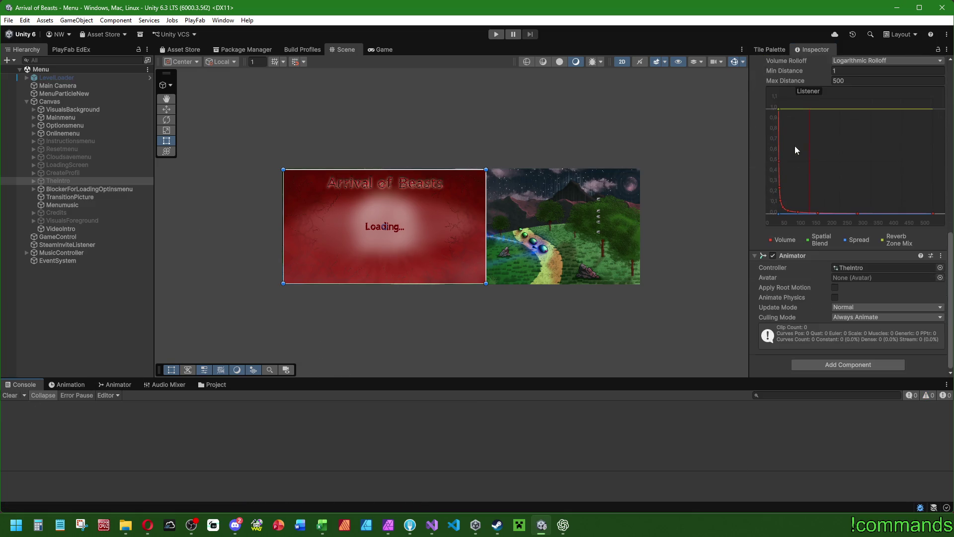
{"action": "scroll", "coordinate": [799, 313], "scroll_direction": "up", "scroll_amount": 10}
{"action": "scroll", "coordinate": [781, 78], "scroll_direction": "up", "scroll_amount": 2}
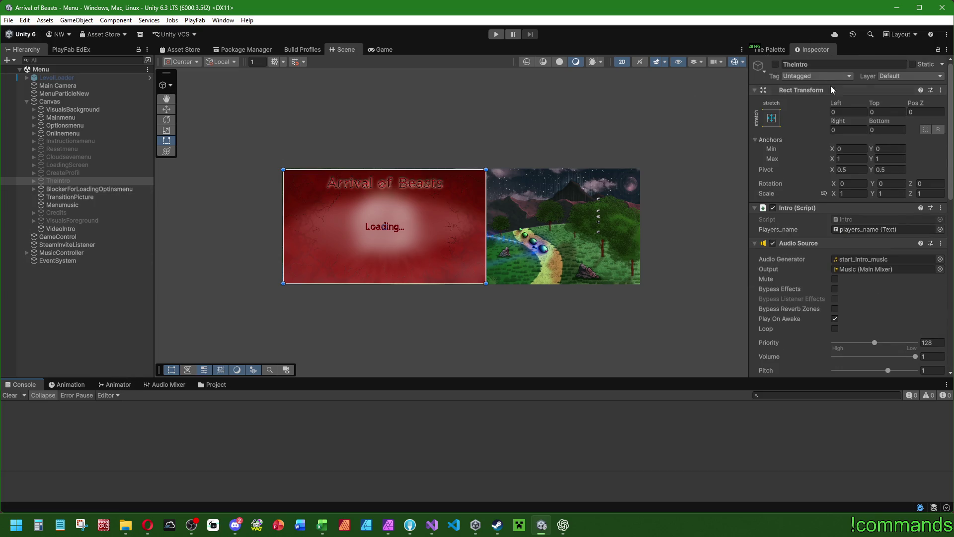
{"action": "left_click", "coordinate": [776, 64]}
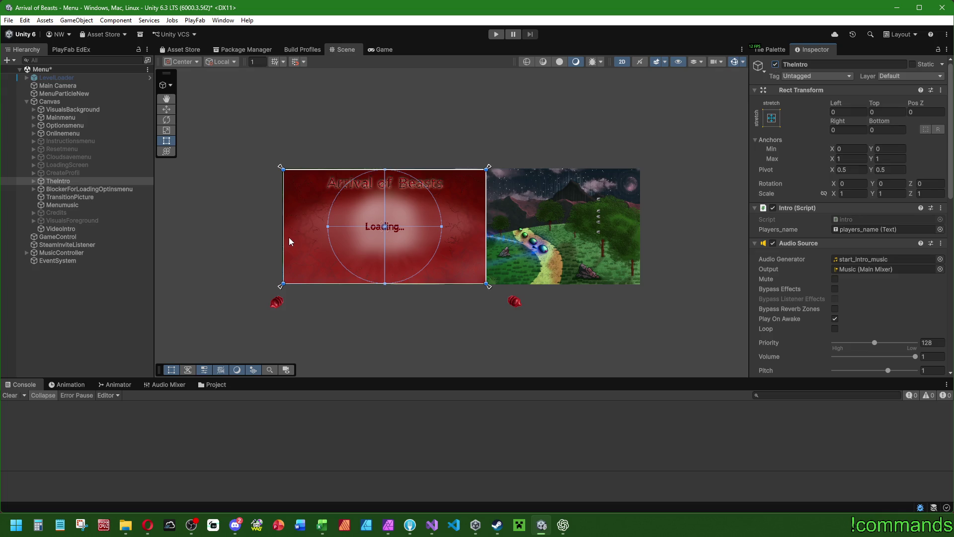
{"action": "left_click", "coordinate": [83, 189]}
{"action": "left_click", "coordinate": [776, 65]}
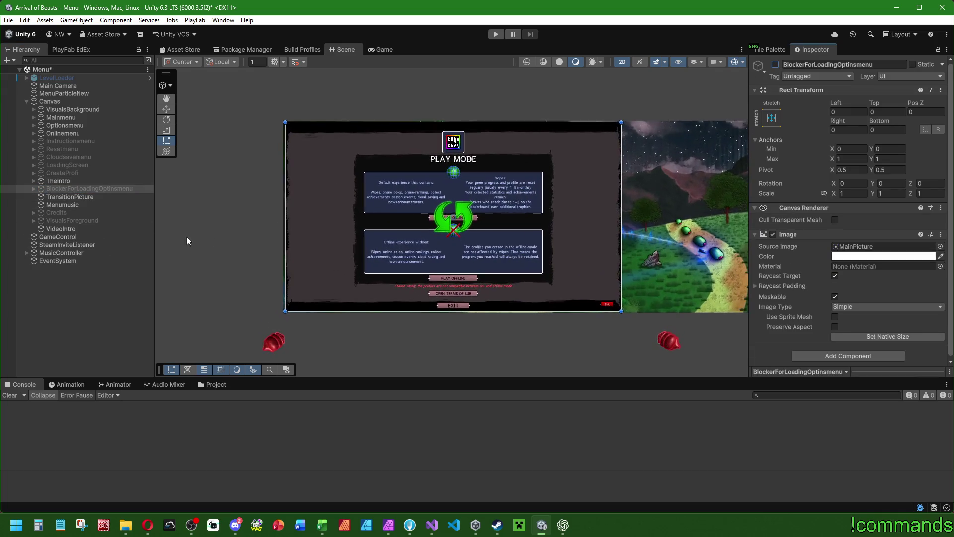
{"action": "left_click", "coordinate": [67, 181]}
{"action": "left_click", "coordinate": [115, 385]}
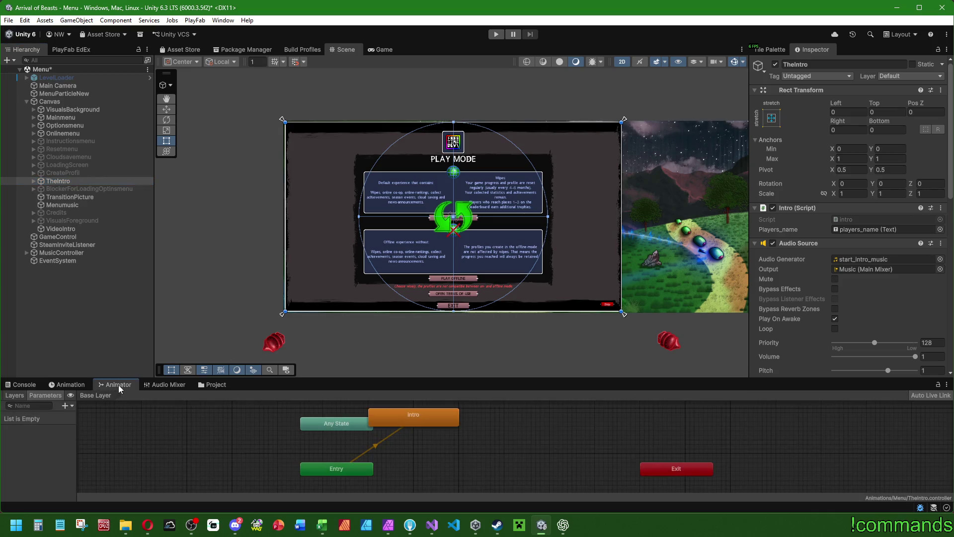
- Play the Animation-window preview of TheIntro's intro clip through its slides
{"action": "left_click", "coordinate": [67, 385]}
{"action": "left_click", "coordinate": [61, 406]}
{"action": "left_click", "coordinate": [73, 396]}
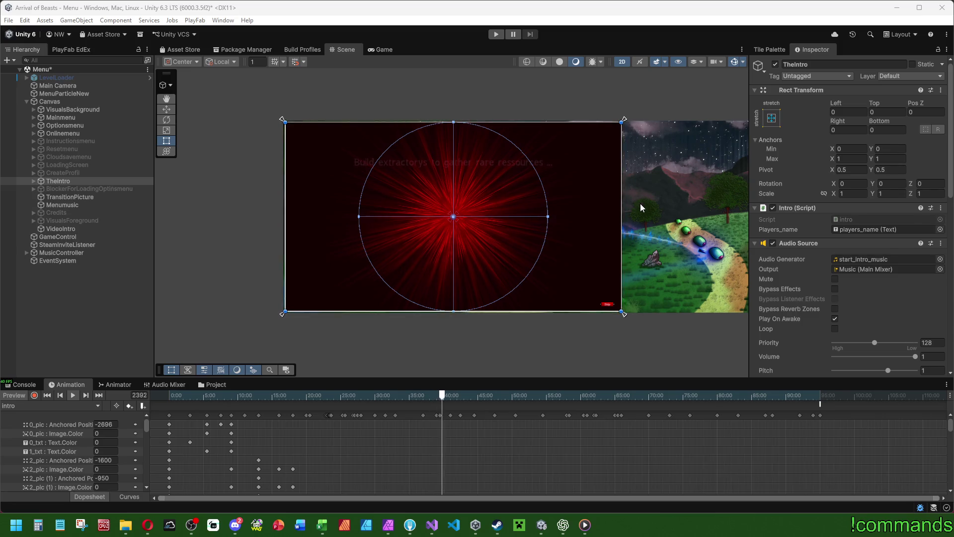
{"action": "scroll", "coordinate": [805, 243], "scroll_direction": "down", "scroll_amount": 5}
{"action": "scroll", "coordinate": [785, 248], "scroll_direction": "up", "scroll_amount": 5}
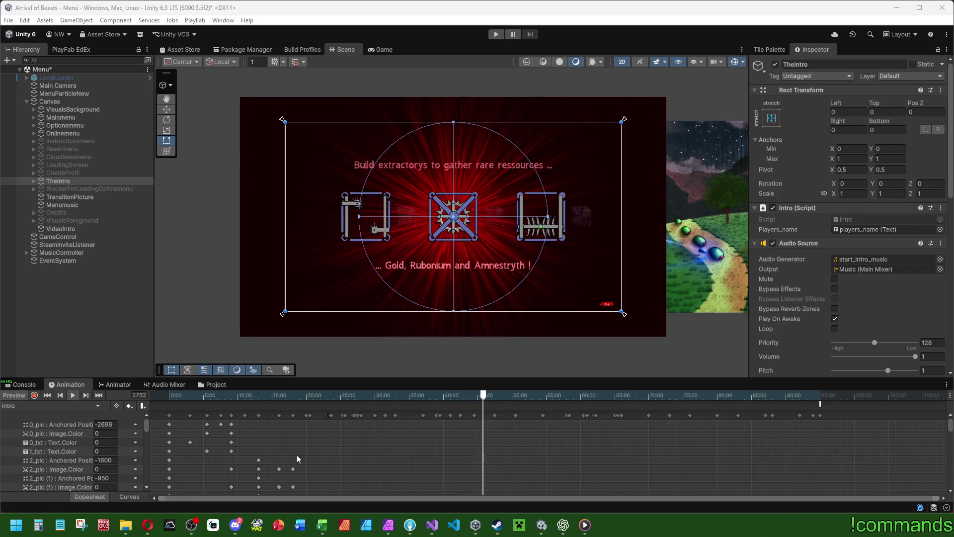
- Glance at Discord's your_projects channel, then return to Unity from GoldWave
{"action": "left_click", "coordinate": [238, 530]}
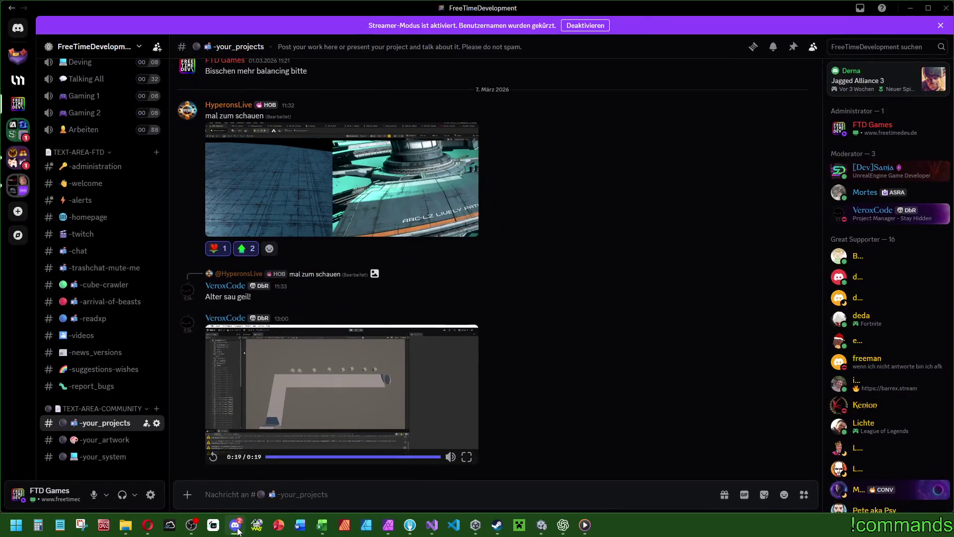
{"action": "left_click", "coordinate": [238, 530]}
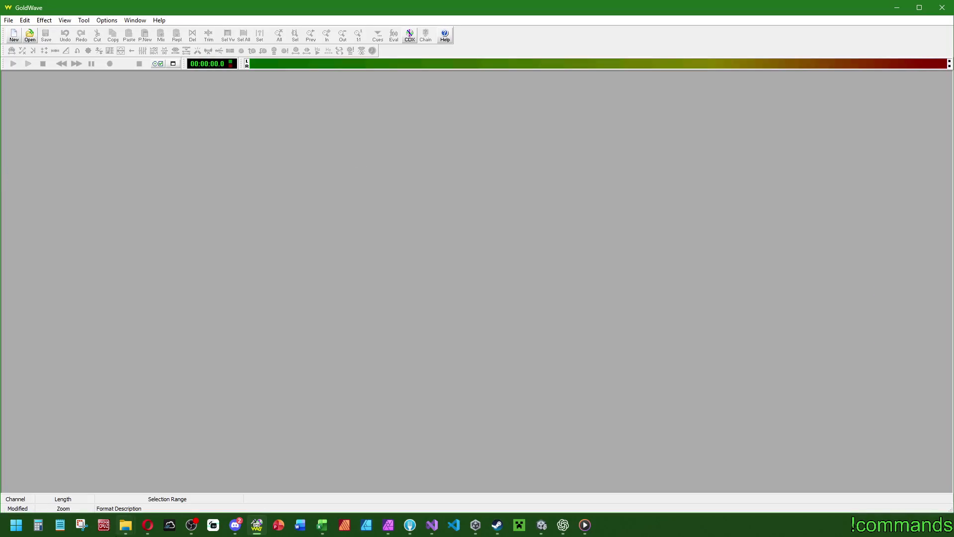
{"action": "left_click", "coordinate": [897, 8]}
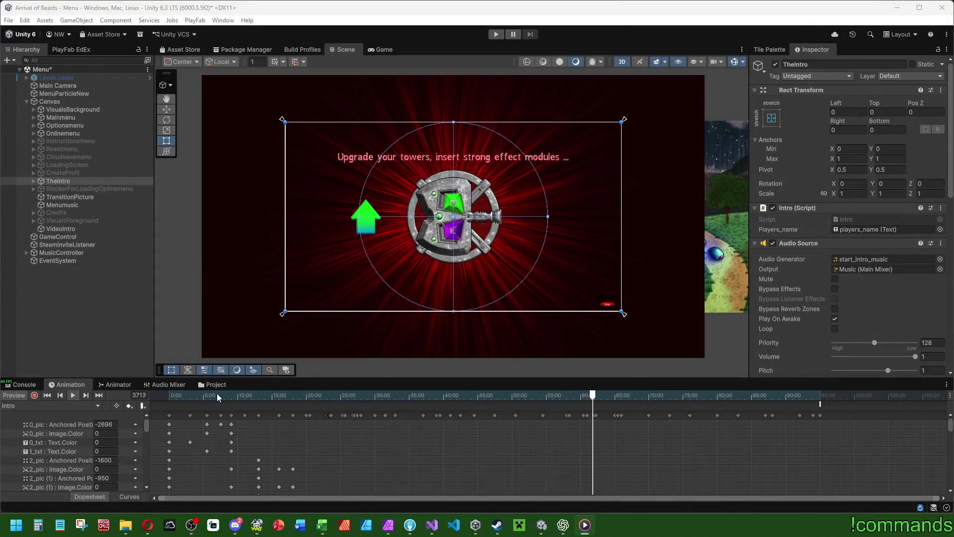
- Locate start_intro_music in the Project, reveal it in Explorer, and open it in GoldWave
{"action": "left_click", "coordinate": [216, 384]}
{"action": "left_click", "coordinate": [865, 259]}
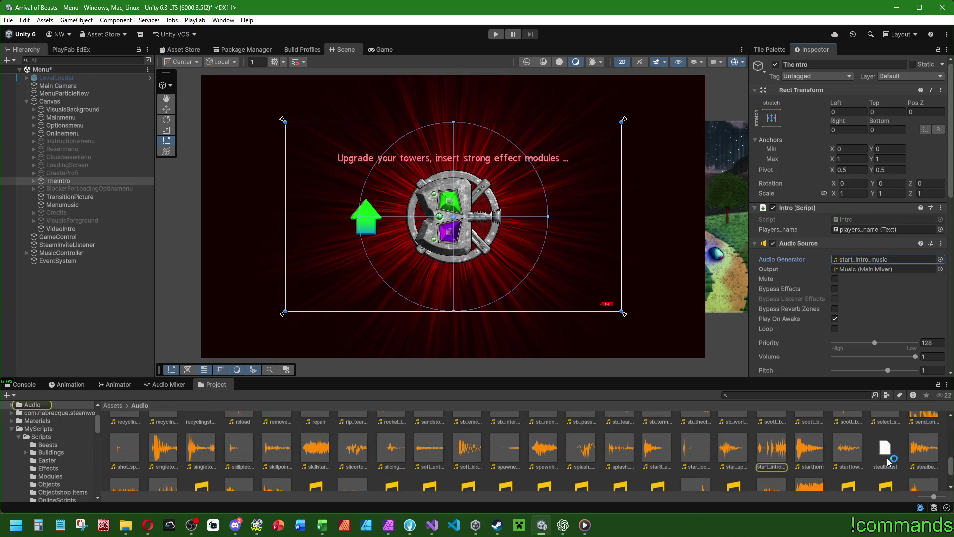
{"action": "left_click", "coordinate": [773, 450]}
{"action": "right_click", "coordinate": [774, 448]}
{"action": "left_click", "coordinate": [843, 167]}
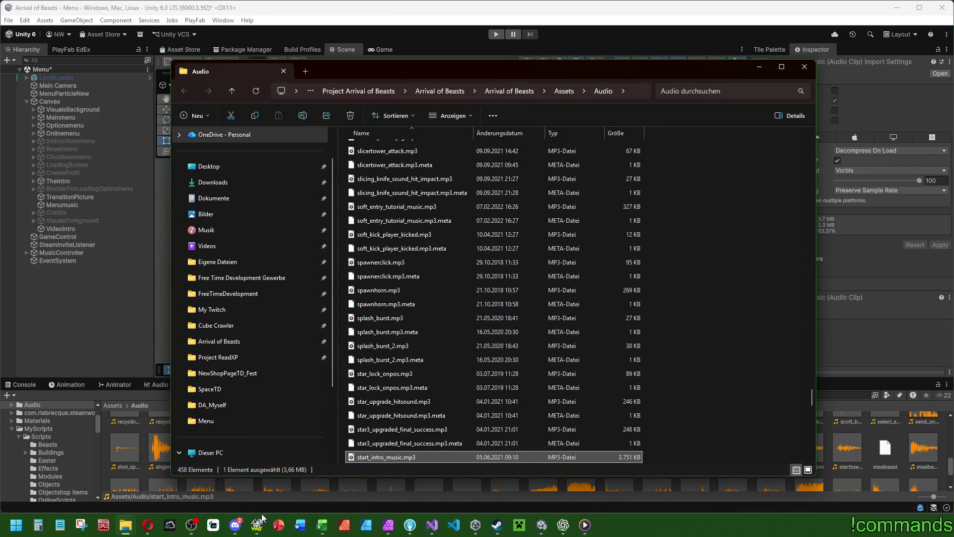
{"action": "left_click_drag", "start_coordinate": [262, 527], "coordinate": [309, 312]}
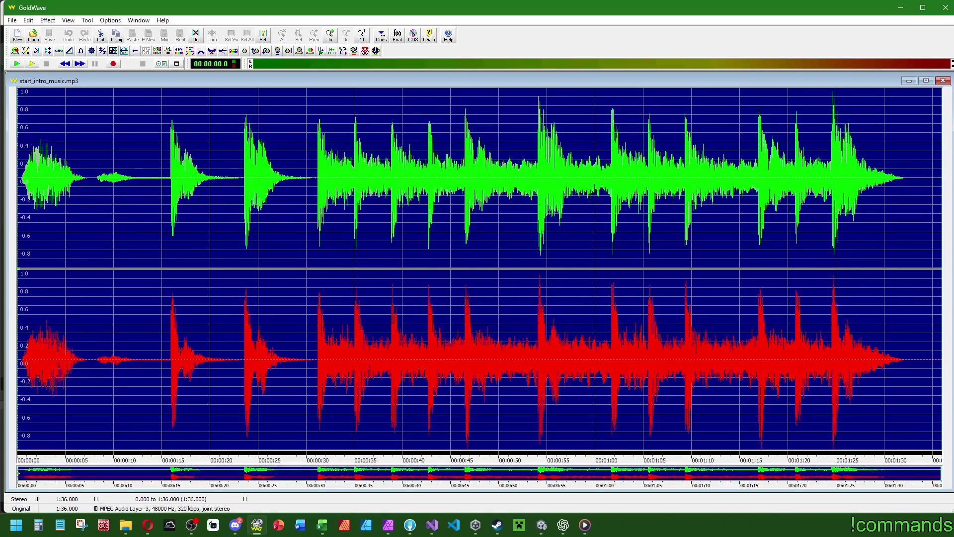
- Maximize and zoom the waveform, then delete the silent gap from 7.19 to 8.26 s
{"action": "double_click", "coordinate": [55, 80]}
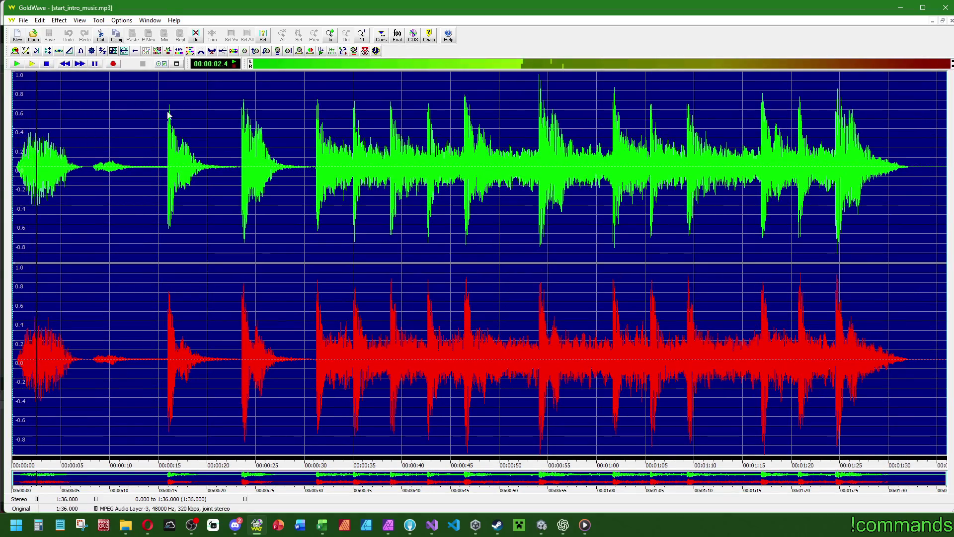
{"action": "left_click_drag", "start_coordinate": [63, 14], "coordinate": [60, 14]}
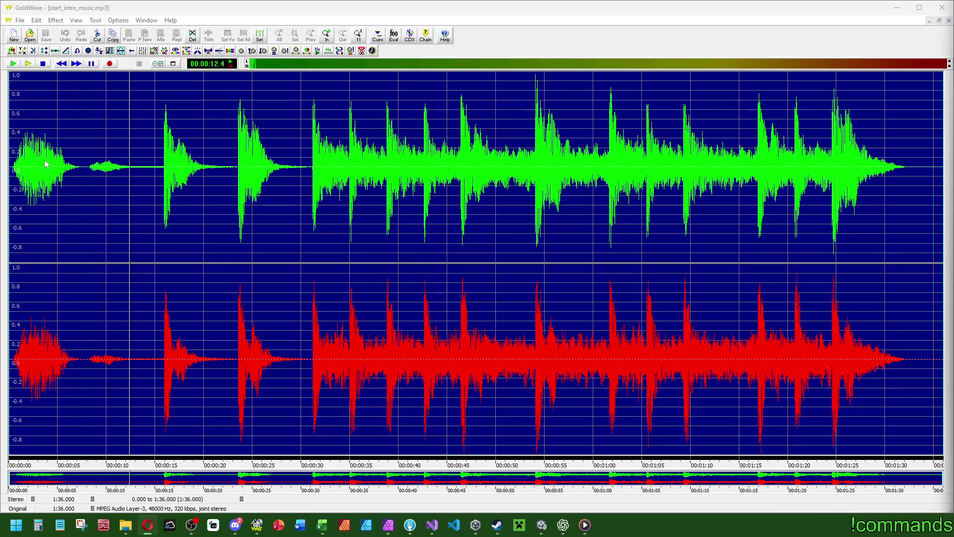
{"action": "scroll", "coordinate": [45, 156], "scroll_direction": "up", "scroll_amount": 5}
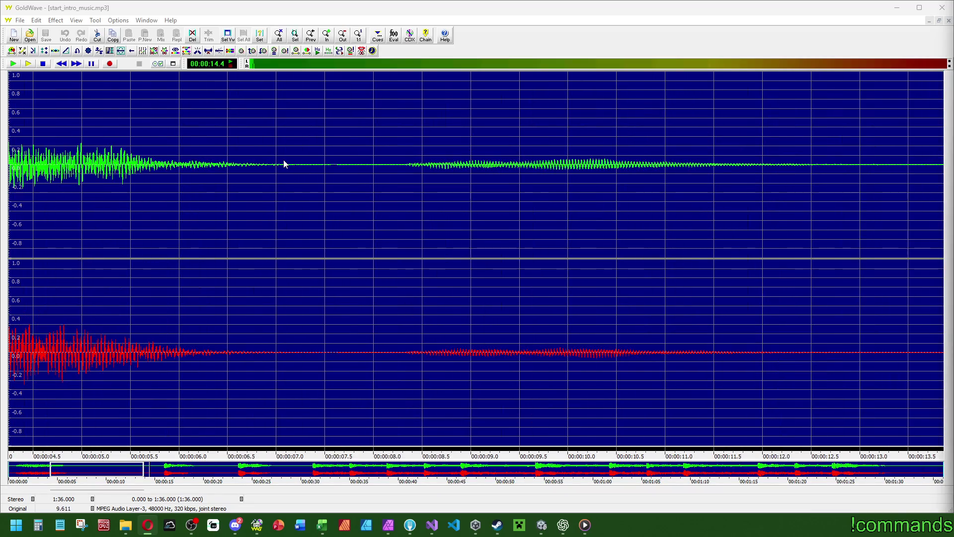
{"action": "left_click_drag", "start_coordinate": [296, 161], "coordinate": [400, 168]}
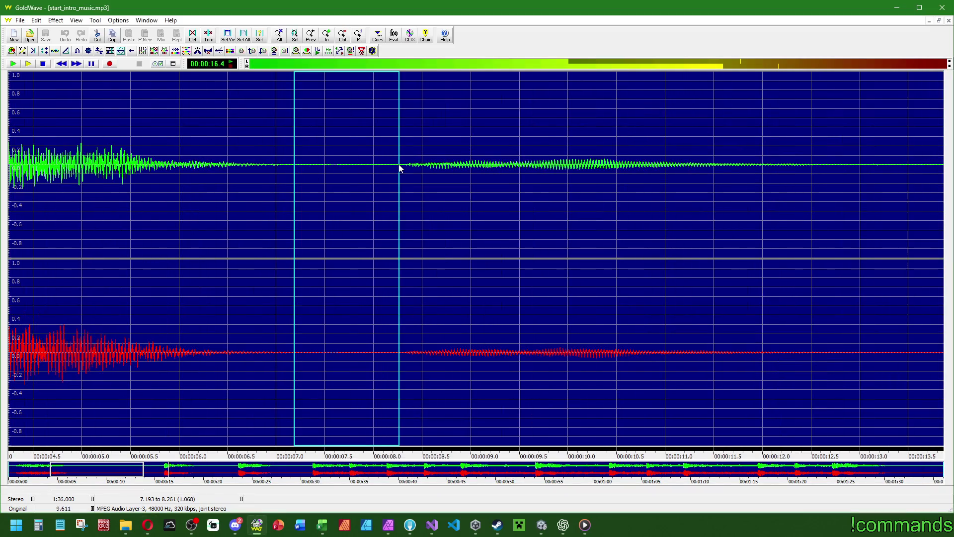
{"action": "key", "text": "Delete"}
- Select the whole file, fit it in view, and play from a chosen point
{"action": "scroll", "coordinate": [304, 175], "scroll_direction": "up", "scroll_amount": 1}
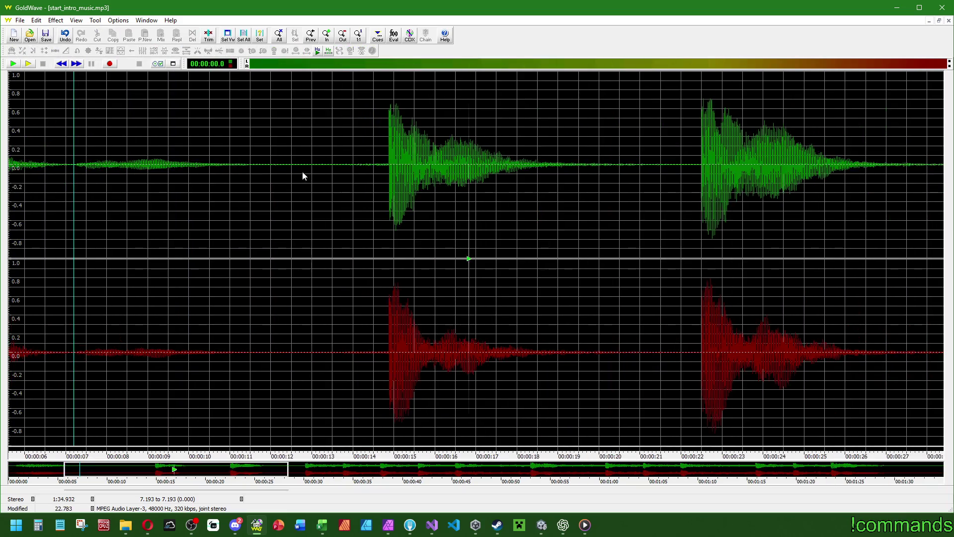
{"action": "right_click", "coordinate": [160, 139]}
{"action": "right_click", "coordinate": [142, 108]}
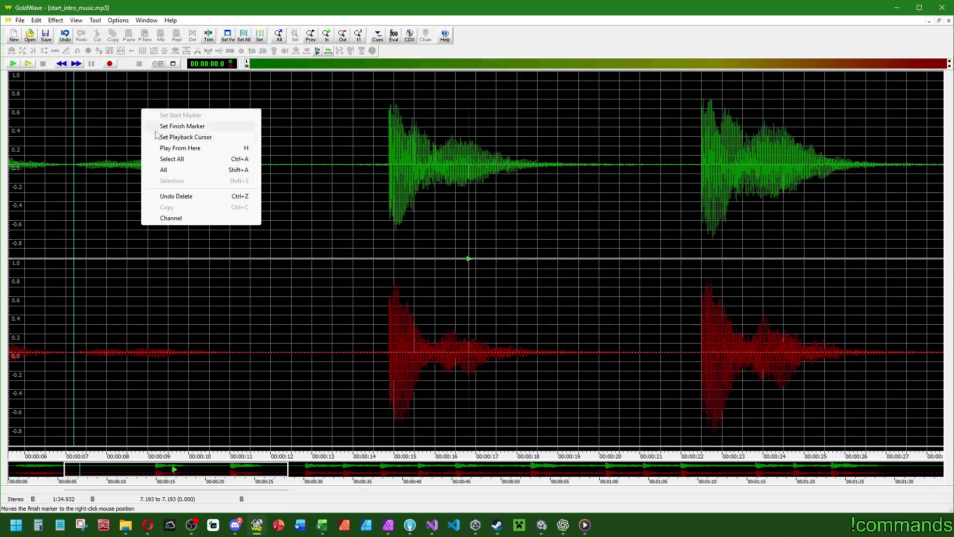
{"action": "left_click", "coordinate": [164, 157]}
{"action": "right_click", "coordinate": [125, 139]}
{"action": "left_click", "coordinate": [150, 198]}
{"action": "right_click", "coordinate": [127, 154]}
{"action": "left_click", "coordinate": [164, 193]}
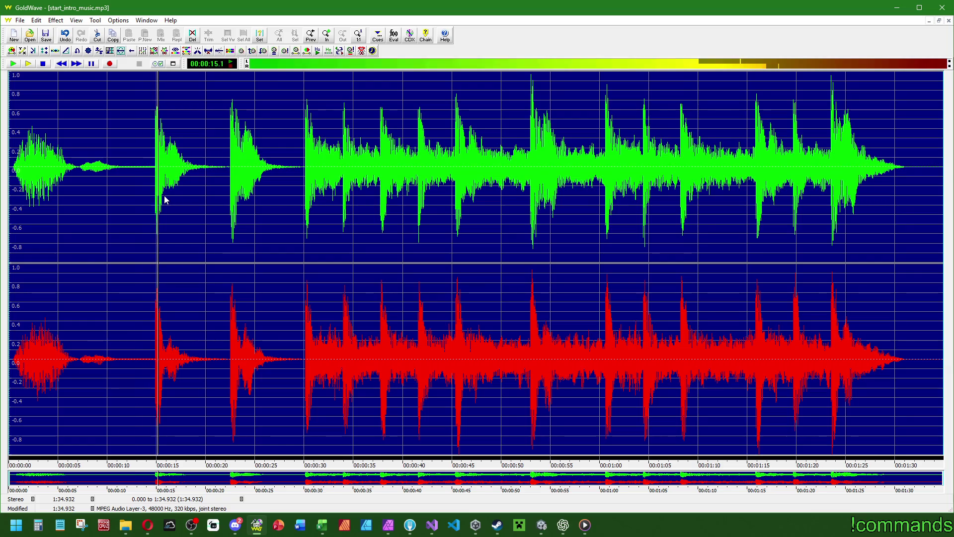
- Delete about 2 s more silence and play from 8.9 s to check the cut
{"action": "left_click_drag", "start_coordinate": [131, 169], "coordinate": [152, 169]}
{"action": "key", "text": "Delete"}
{"action": "right_click", "coordinate": [96, 140]}
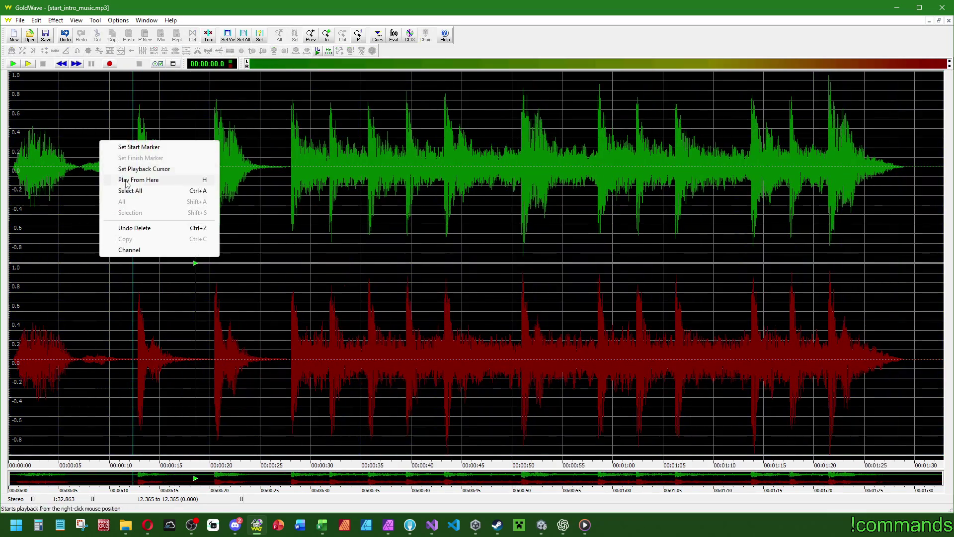
{"action": "left_click", "coordinate": [125, 188]}
{"action": "right_click", "coordinate": [98, 146]}
{"action": "left_click", "coordinate": [125, 187]}
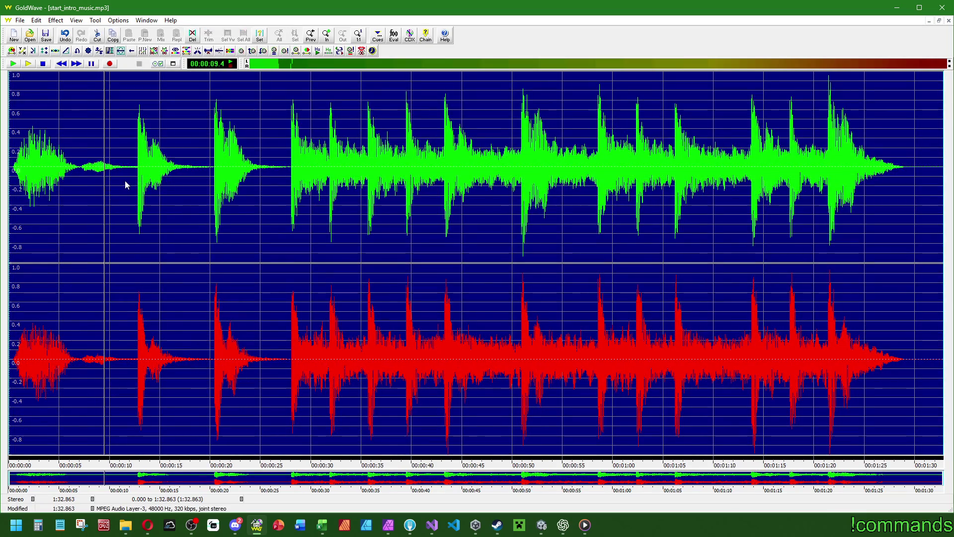
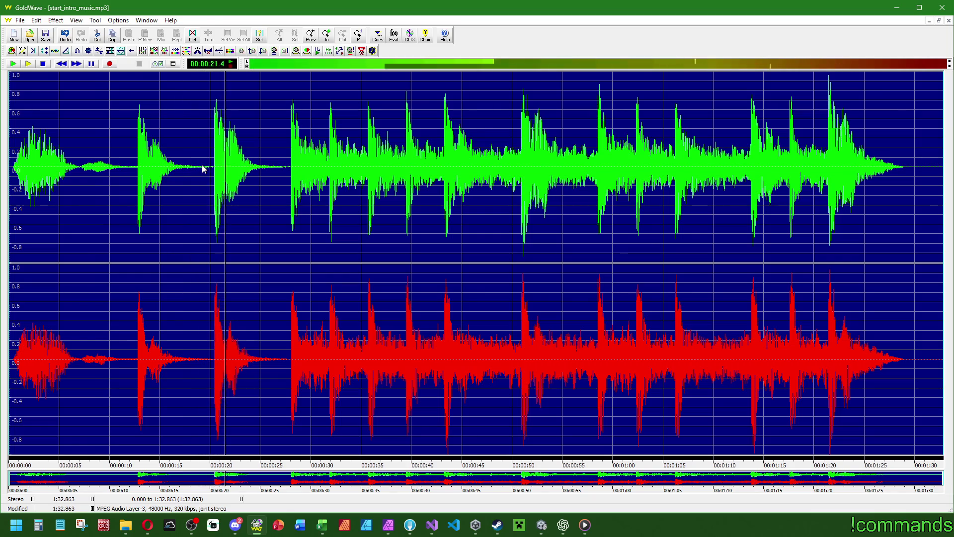
- Cut the short gap around 19 seconds from the intro music and replay it from about 24 seconds
{"action": "left_click_drag", "start_coordinate": [202, 169], "coordinate": [281, 170]}
{"action": "key", "text": "Delete"}
{"action": "key", "text": "Delete"}
{"action": "right_click", "coordinate": [160, 143]}
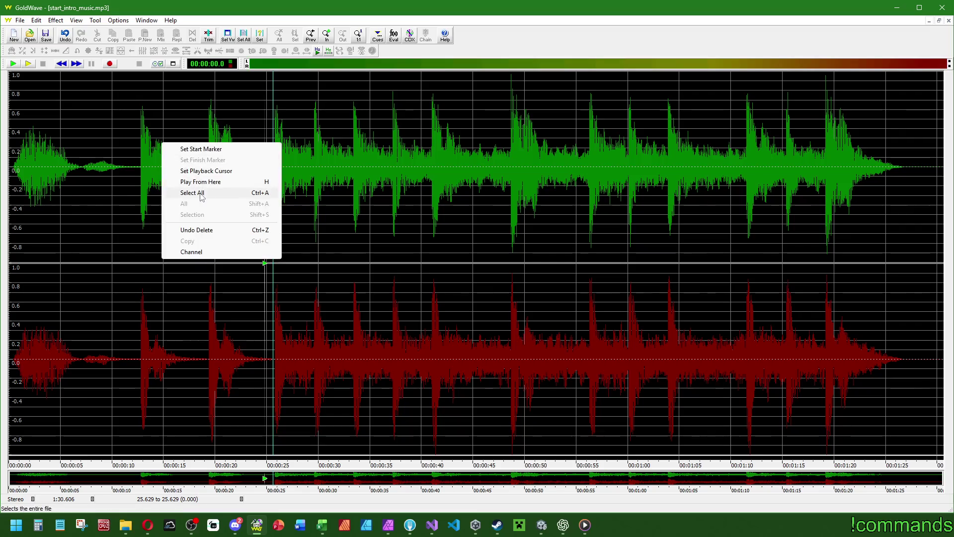
{"action": "left_click", "coordinate": [192, 194]}
{"action": "right_click", "coordinate": [260, 133]}
{"action": "left_click", "coordinate": [282, 175]}
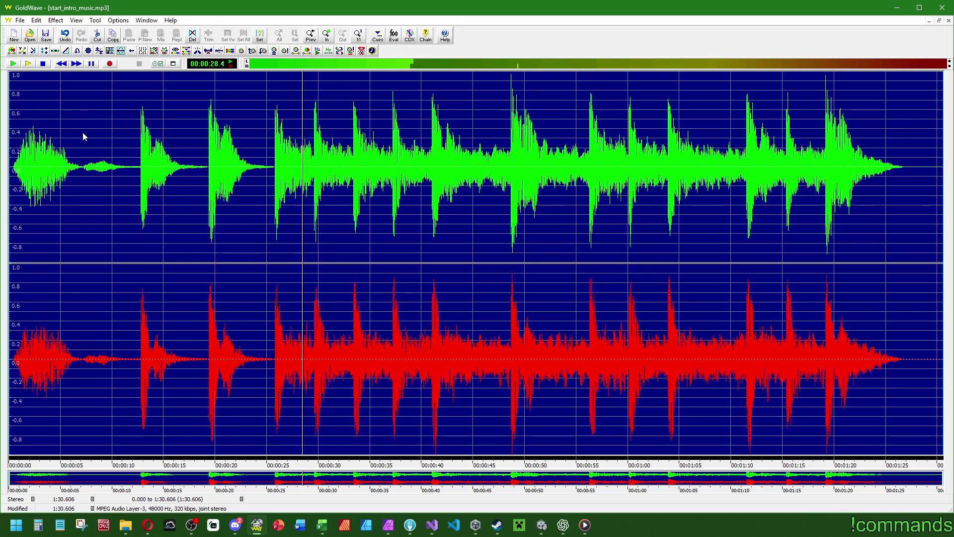
- Lower the intro music's volume by 2 dB with Change Volume
{"action": "right_click", "coordinate": [42, 141]}
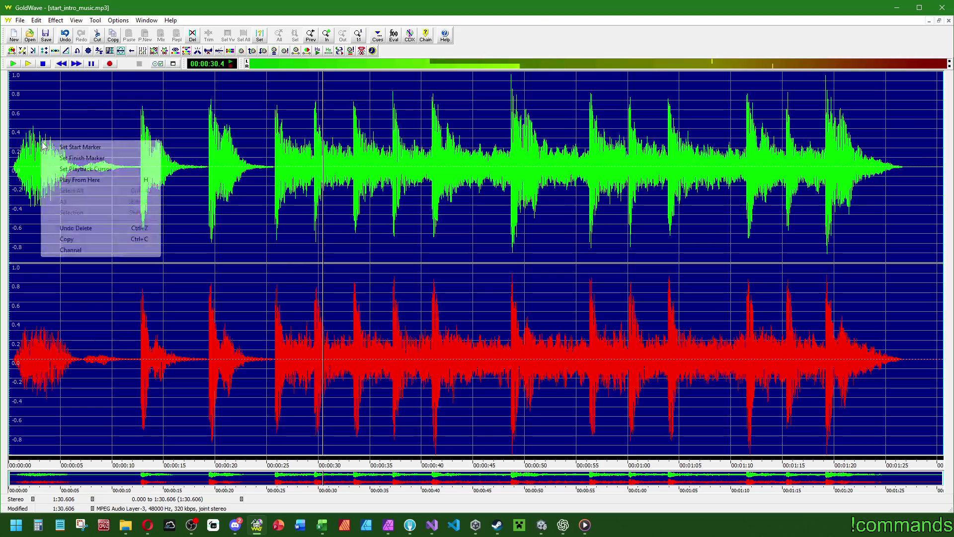
{"action": "left_click", "coordinate": [36, 20]}
{"action": "mouse_move", "coordinate": [56, 20]}
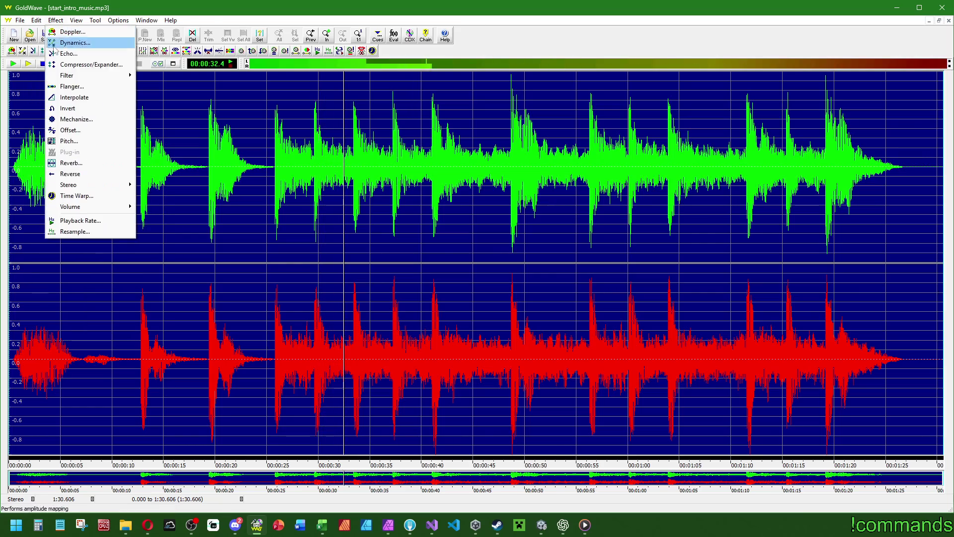
{"action": "mouse_move", "coordinate": [100, 206]}
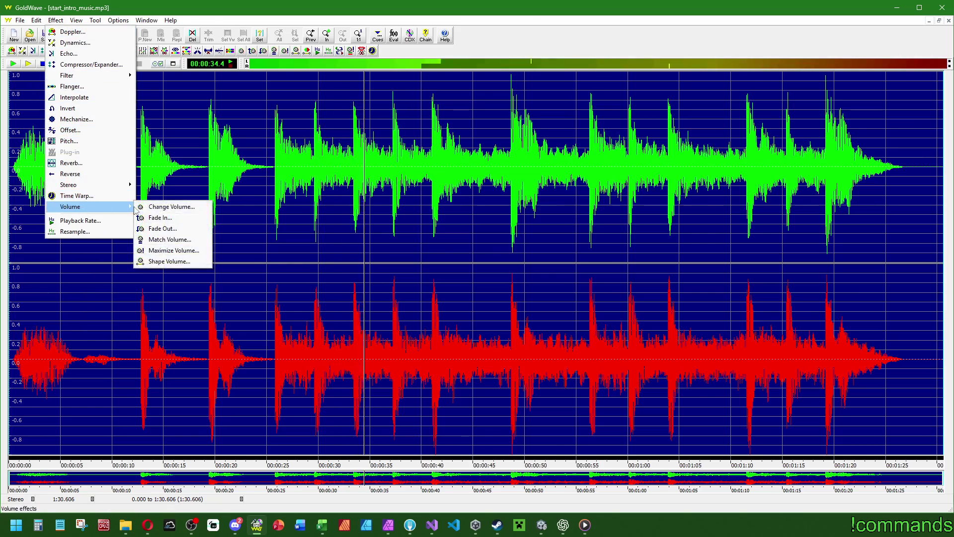
{"action": "left_click", "coordinate": [155, 208]}
{"action": "key", "text": "Return"}
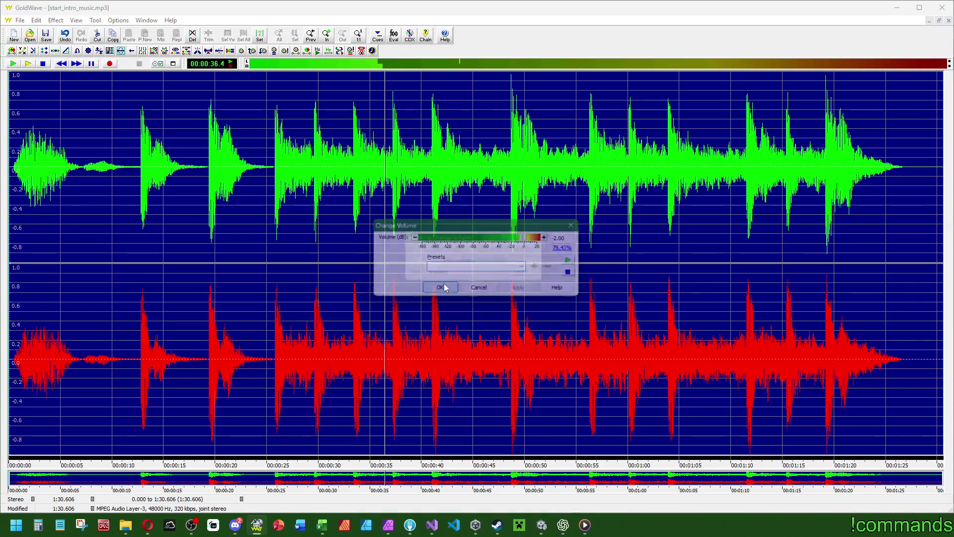
{"action": "right_click", "coordinate": [209, 171]}
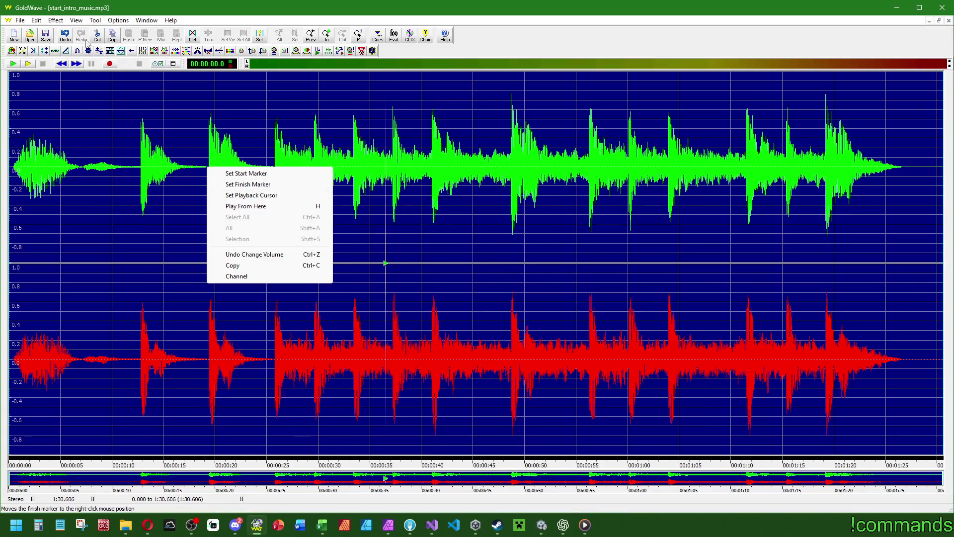
{"action": "left_click", "coordinate": [55, 20]}
{"action": "left_click", "coordinate": [82, 195]}
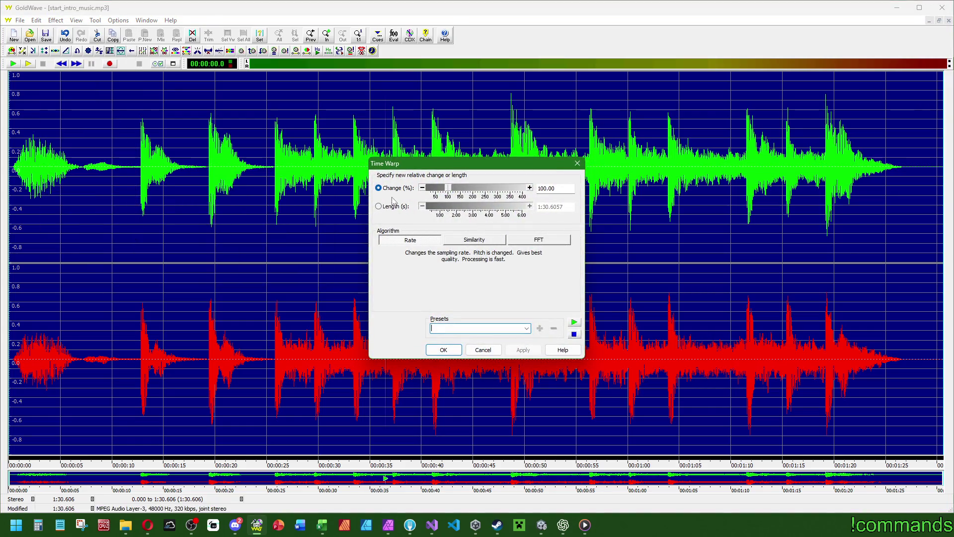
{"action": "mouse_move", "coordinate": [393, 163]}
{"action": "left_mouse_down"}
{"action": "mouse_move", "coordinate": [313, 186]}
{"action": "mouse_move", "coordinate": [217, 185]}
{"action": "left_mouse_up"}
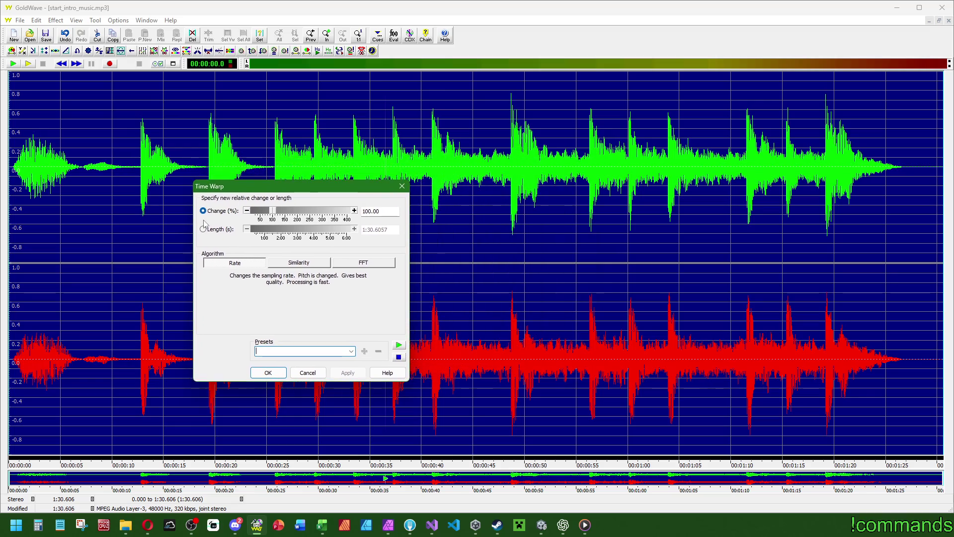
{"action": "left_click", "coordinate": [364, 266]}
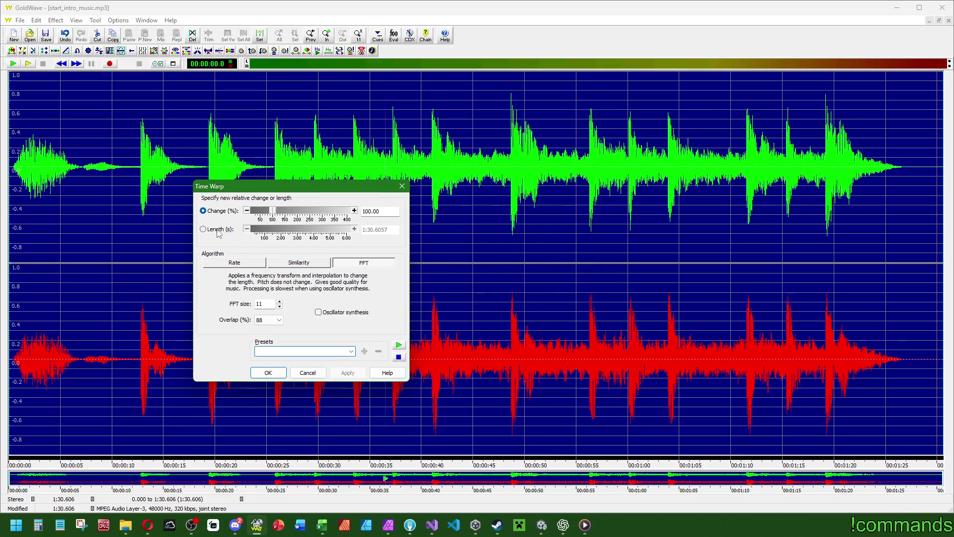
{"action": "left_click_drag", "start_coordinate": [392, 229], "coordinate": [375, 231]}
{"action": "type", "text": "1:15.0000"}
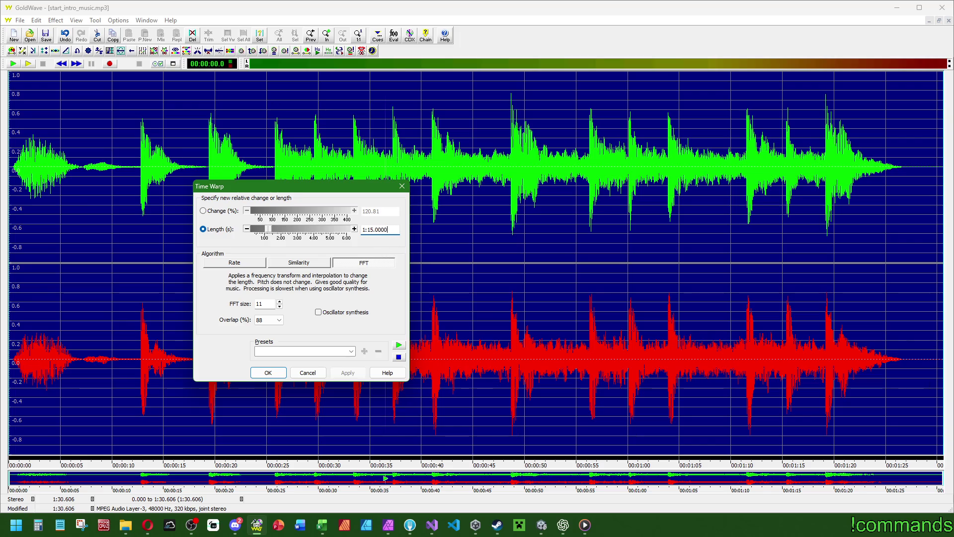
{"action": "left_click", "coordinate": [281, 376]}
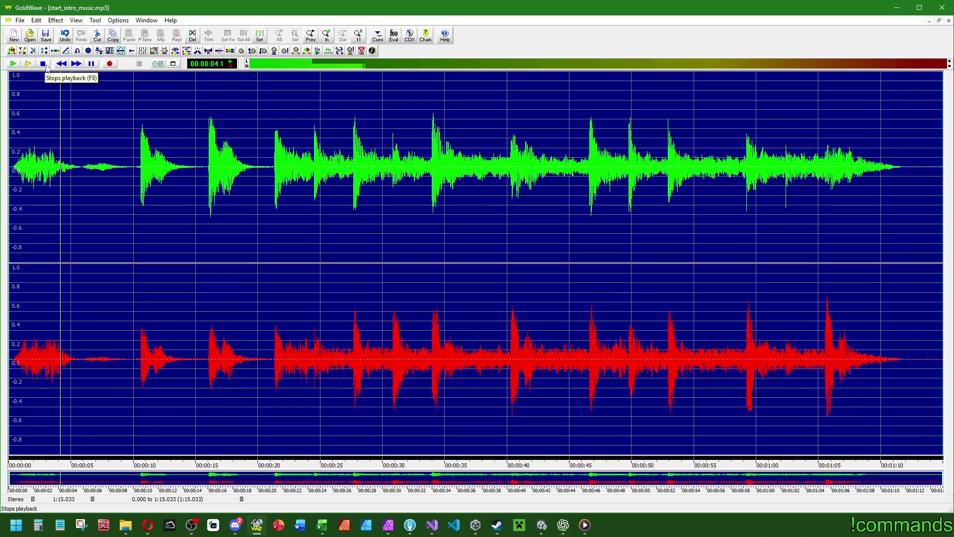
{"action": "right_click", "coordinate": [139, 148]}
{"action": "left_click", "coordinate": [180, 184]}
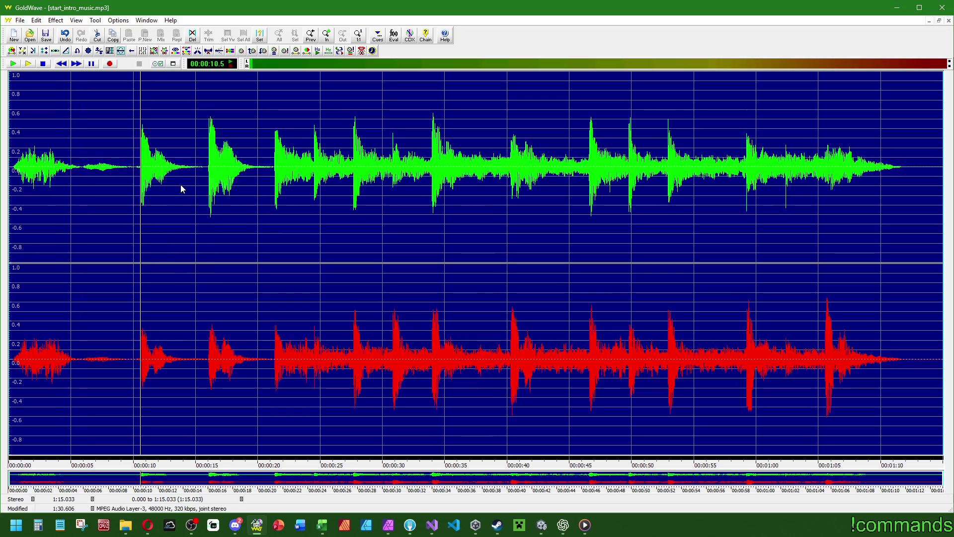
{"action": "right_click", "coordinate": [204, 134]}
{"action": "left_click", "coordinate": [244, 171]}
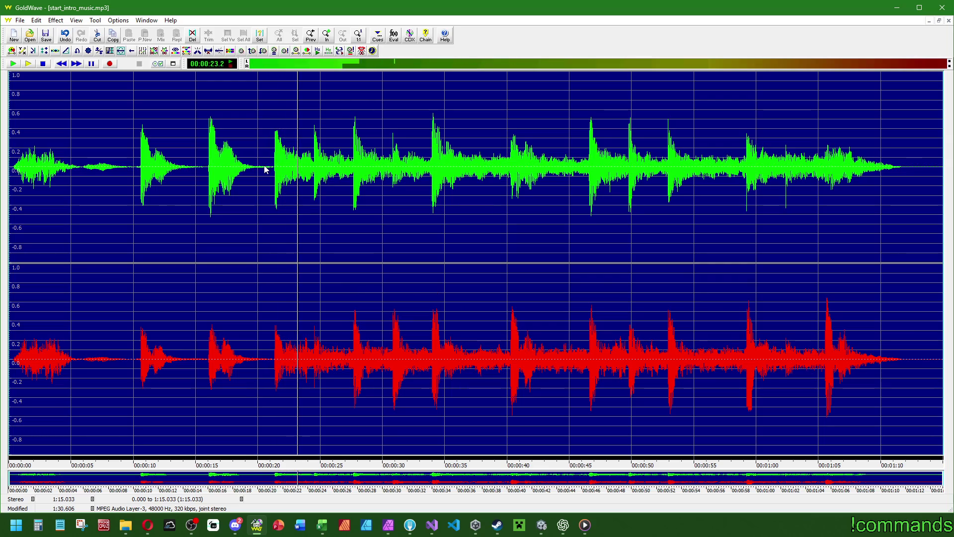
{"action": "left_click", "coordinate": [65, 36]}
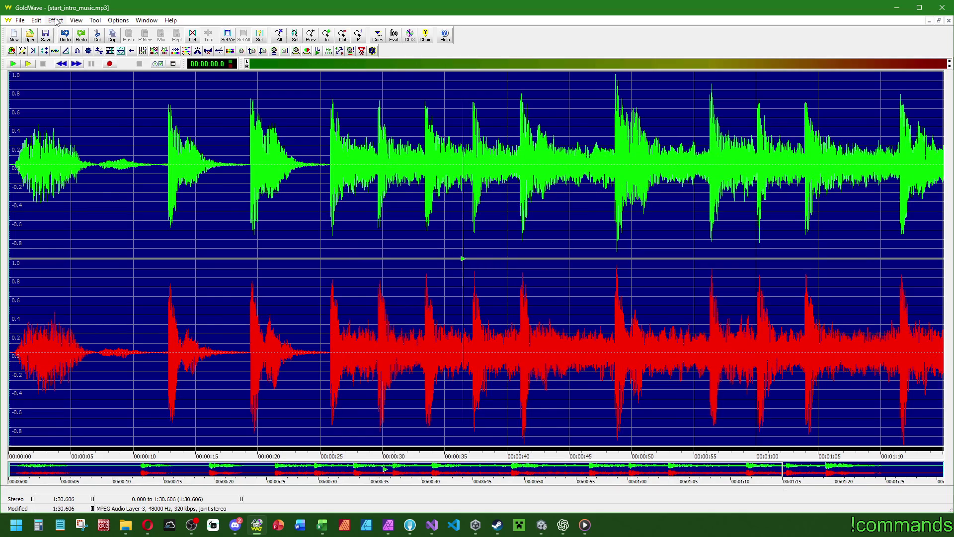
- Raise the music's pitch by 1 semitone with a fine tune of 40
{"action": "right_click", "coordinate": [110, 139]}
{"action": "left_click", "coordinate": [149, 199]}
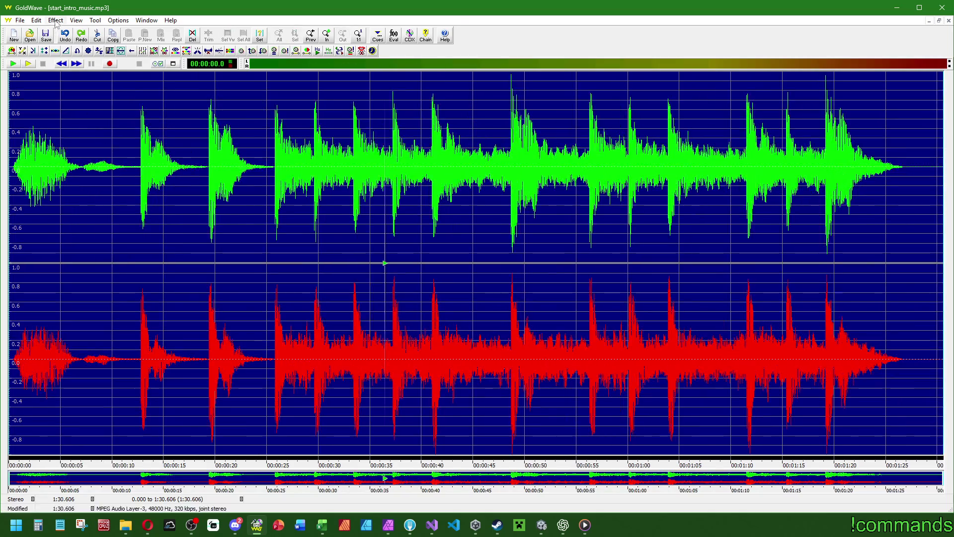
{"action": "left_click", "coordinate": [56, 20]}
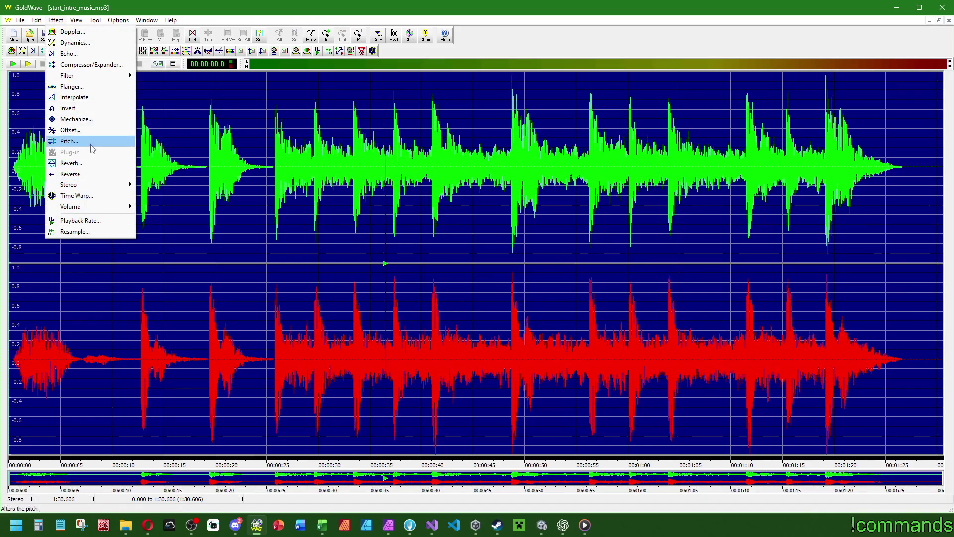
{"action": "left_click", "coordinate": [69, 141]}
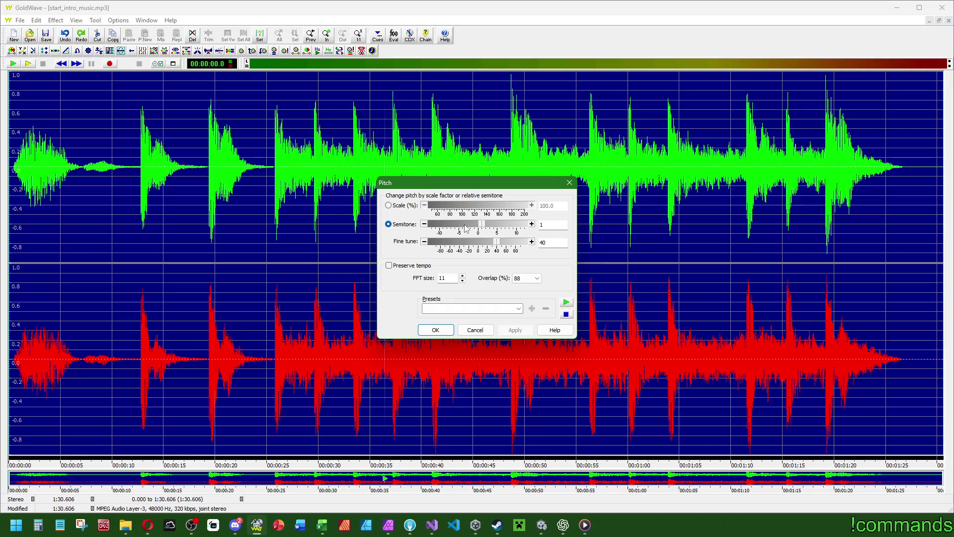
{"action": "left_click", "coordinate": [449, 330]}
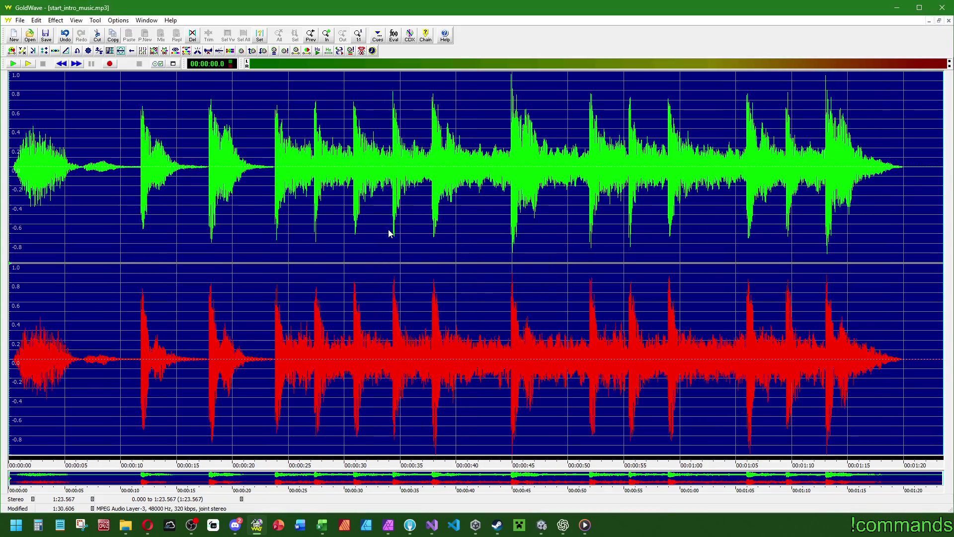
{"action": "right_click", "coordinate": [389, 233]}
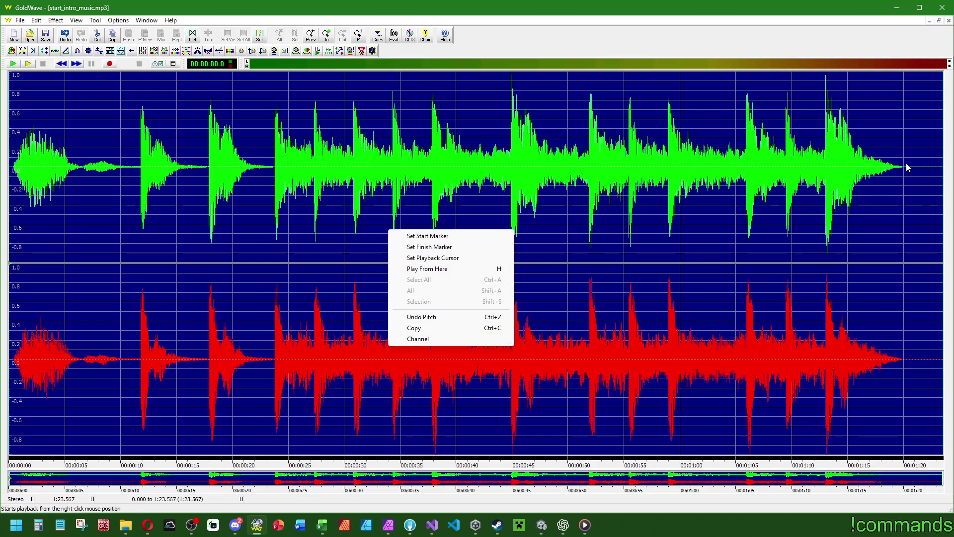
{"action": "key", "text": "ctrl+z"}
- Fade the last four seconds of the music out to silence
{"action": "right_click", "coordinate": [728, 181]}
{"action": "left_click", "coordinate": [824, 223]}
{"action": "left_click", "coordinate": [896, 218]}
{"action": "left_click", "coordinate": [264, 51]}
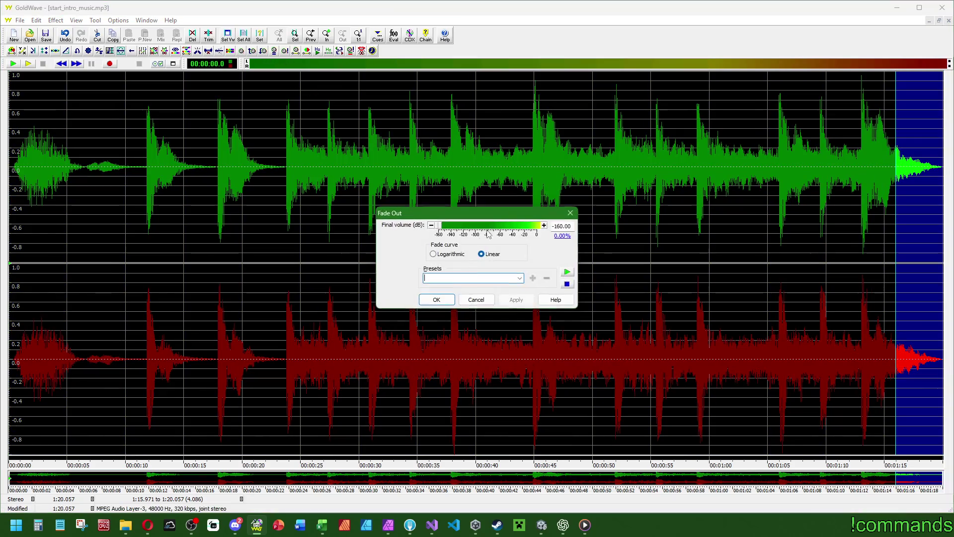
{"action": "left_click", "coordinate": [436, 300]}
- Play the edited music from the start and from about 11 and 18 seconds
{"action": "right_click", "coordinate": [362, 168]}
{"action": "left_click", "coordinate": [269, 221]}
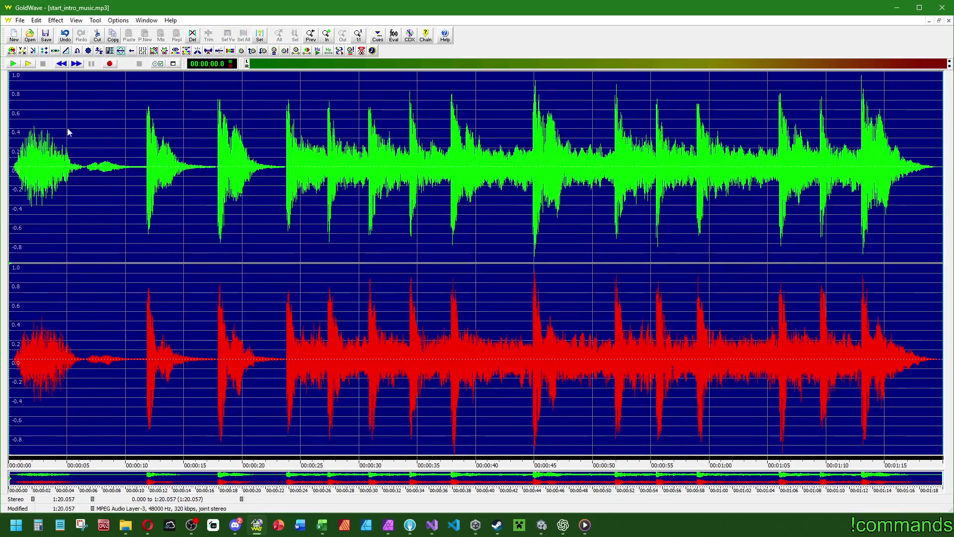
{"action": "left_click", "coordinate": [30, 65]}
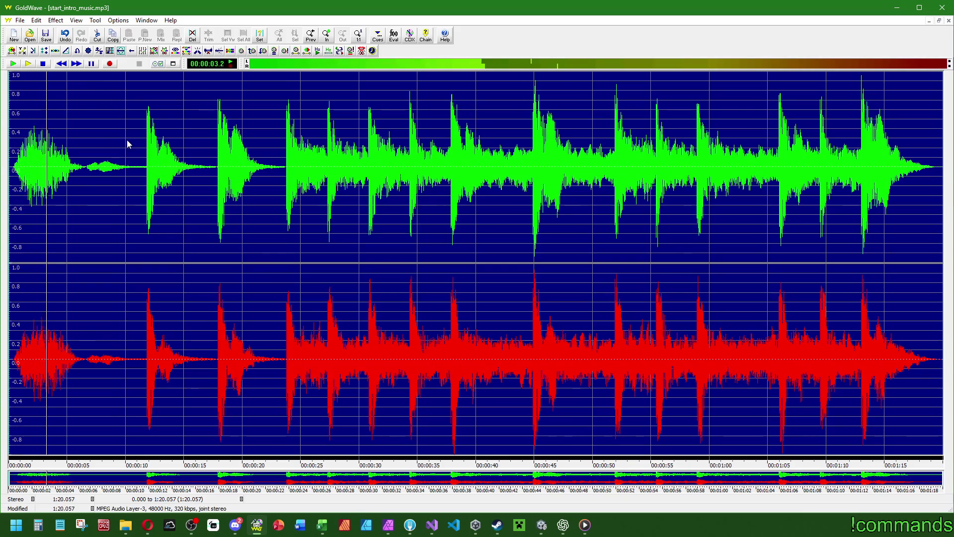
{"action": "right_click", "coordinate": [142, 136]}
{"action": "left_click", "coordinate": [185, 180]}
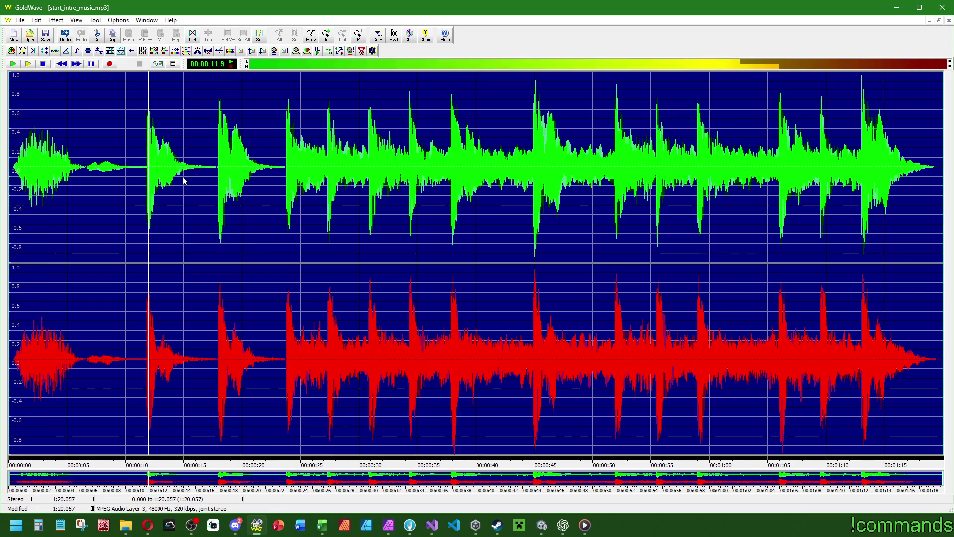
{"action": "right_click", "coordinate": [223, 131]}
{"action": "left_click", "coordinate": [249, 164]}
- Play from about 23 and 44 seconds, then bring up the Time Warp effect
{"action": "right_click", "coordinate": [283, 129]}
{"action": "left_click", "coordinate": [321, 164]}
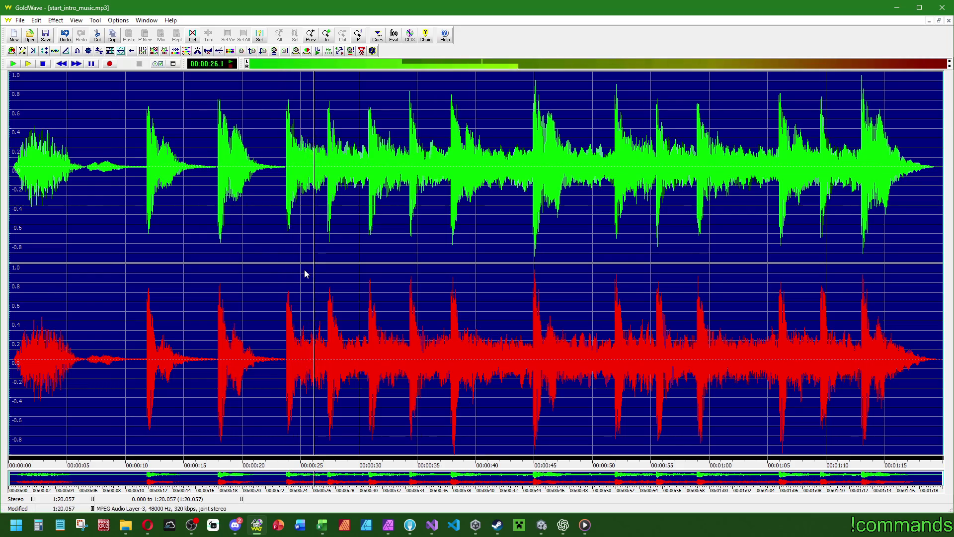
{"action": "right_click", "coordinate": [540, 161]}
{"action": "left_click", "coordinate": [571, 171]}
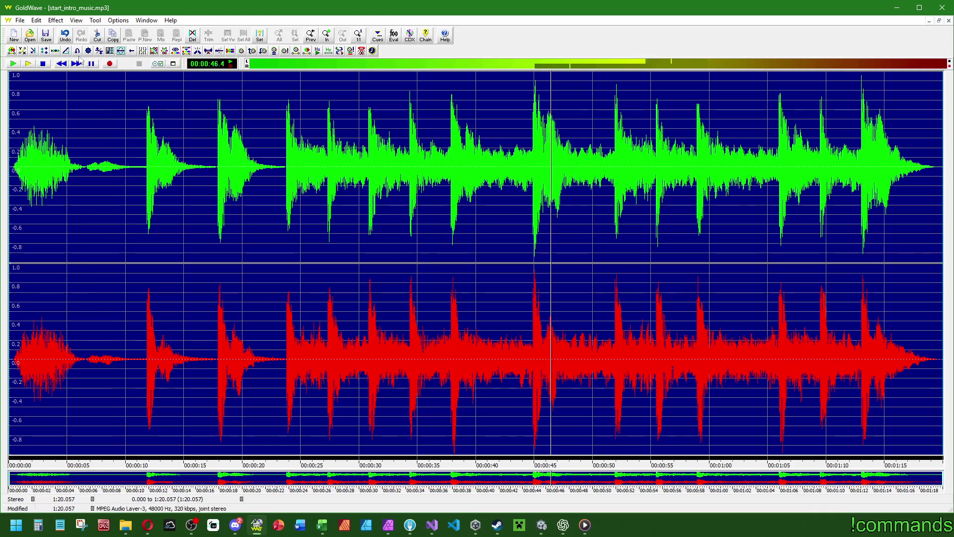
{"action": "left_click", "coordinate": [55, 20]}
{"action": "left_click", "coordinate": [70, 195]}
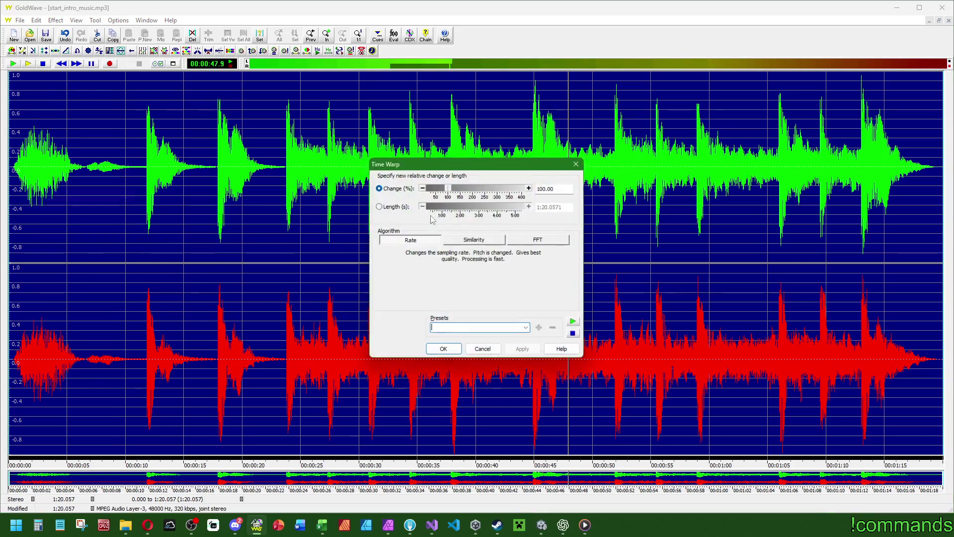
- Time-warp the music with pitch-preserving FFT stretch to a one-minute target length
{"action": "left_click", "coordinate": [522, 240]}
{"action": "left_click", "coordinate": [378, 207]}
{"action": "left_click", "coordinate": [550, 207]}
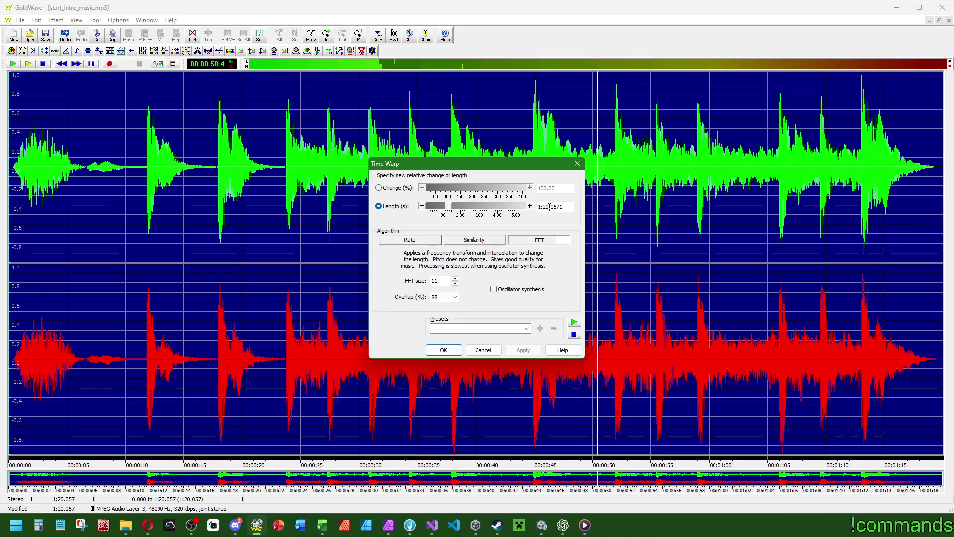
{"action": "type", "text": "000"}
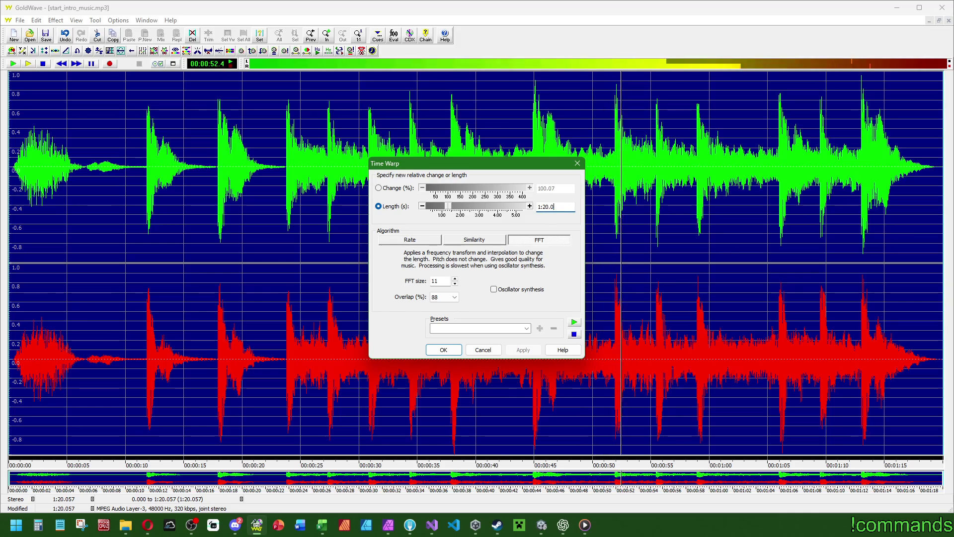
{"action": "left_click", "coordinate": [546, 207]}
{"action": "key", "text": "BackSpace"}
{"action": "type", "text": "0"}
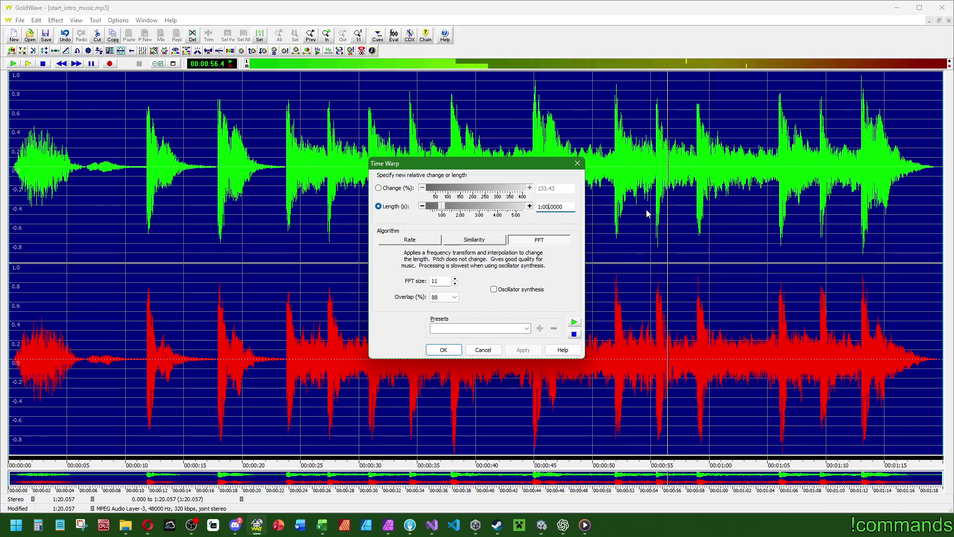
{"action": "left_click", "coordinate": [443, 350]}
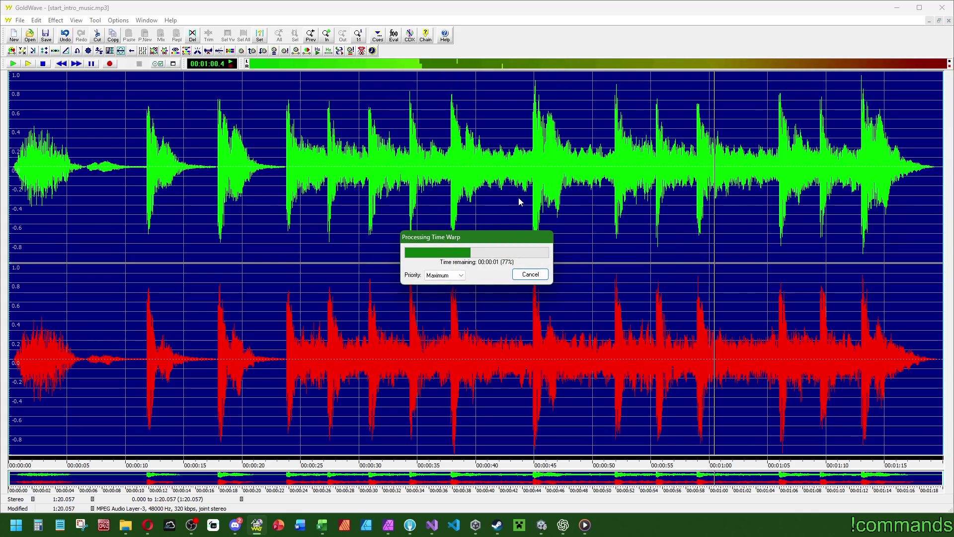
- Play the one-minute music from the start and from about 8.5, 12.7, 17.8 and 33 s, then stop
{"action": "right_click", "coordinate": [494, 214]}
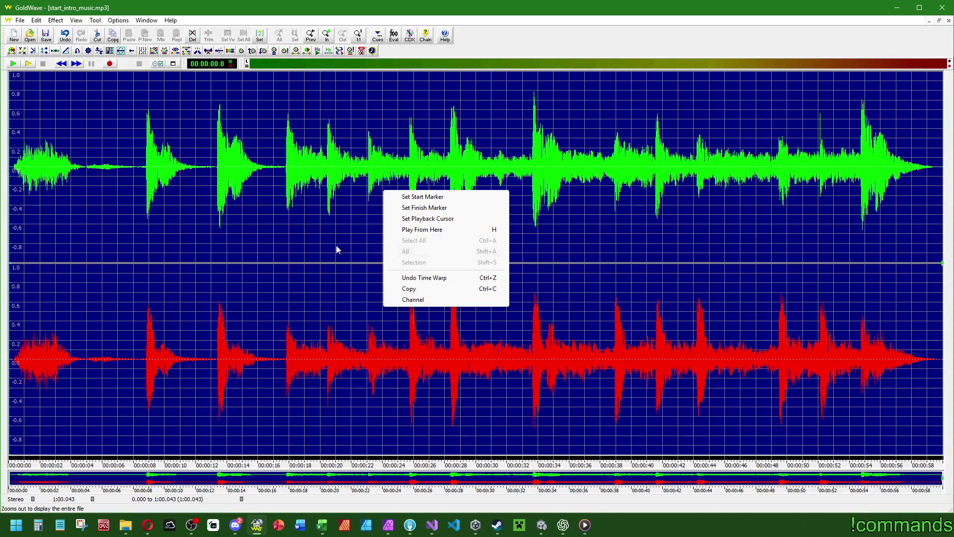
{"action": "left_click", "coordinate": [33, 65]}
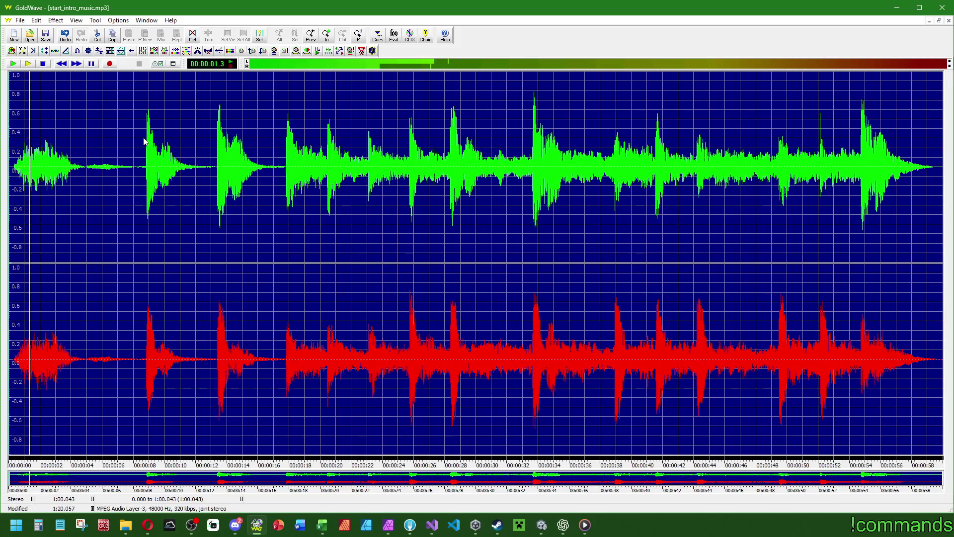
{"action": "right_click", "coordinate": [144, 141]}
{"action": "left_click", "coordinate": [159, 172]}
{"action": "right_click", "coordinate": [210, 137]}
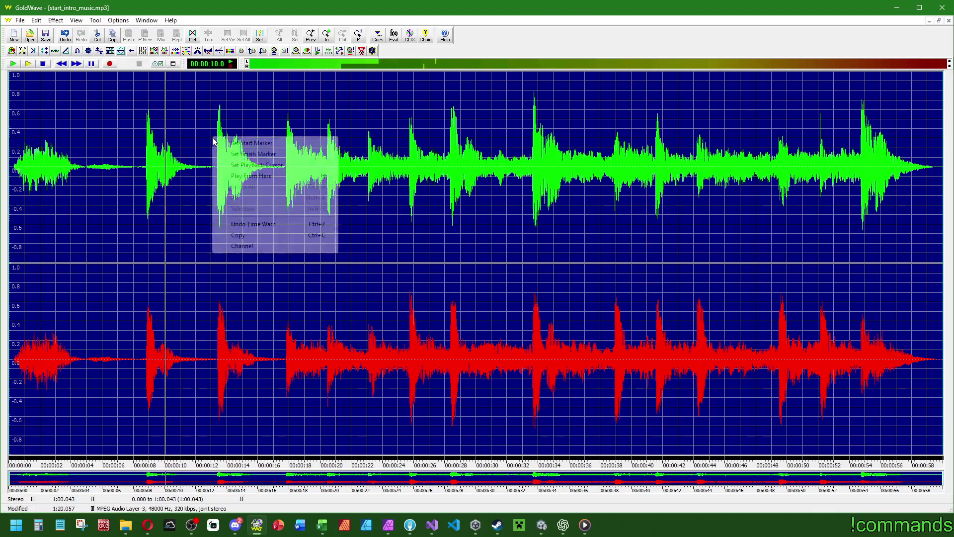
{"action": "left_click", "coordinate": [273, 176]}
{"action": "right_click", "coordinate": [284, 147]}
{"action": "left_click", "coordinate": [316, 182]}
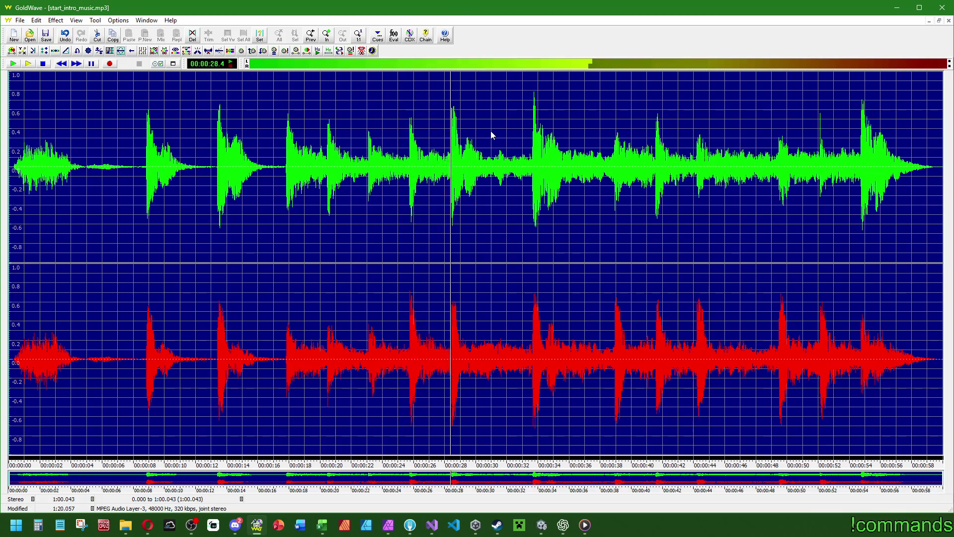
{"action": "right_click", "coordinate": [530, 133]}
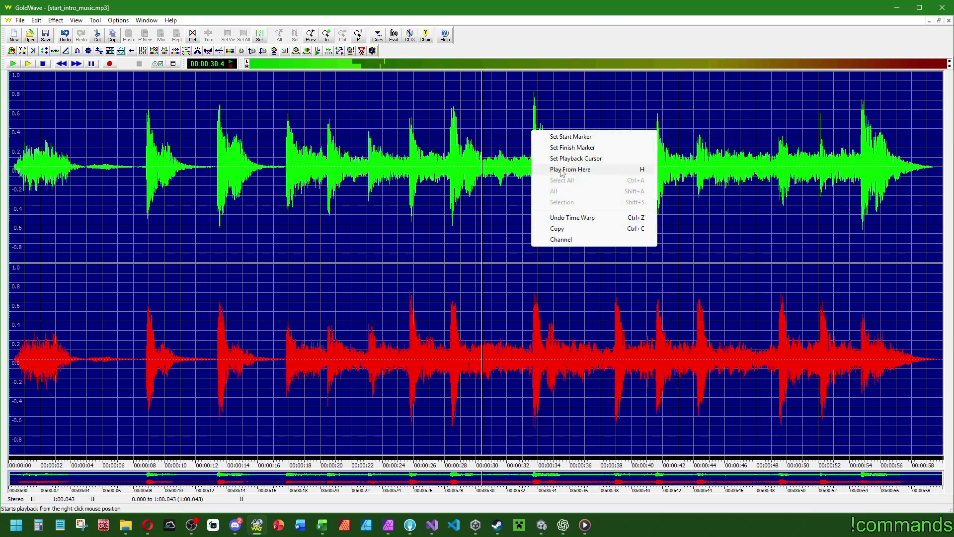
{"action": "left_click", "coordinate": [646, 156]}
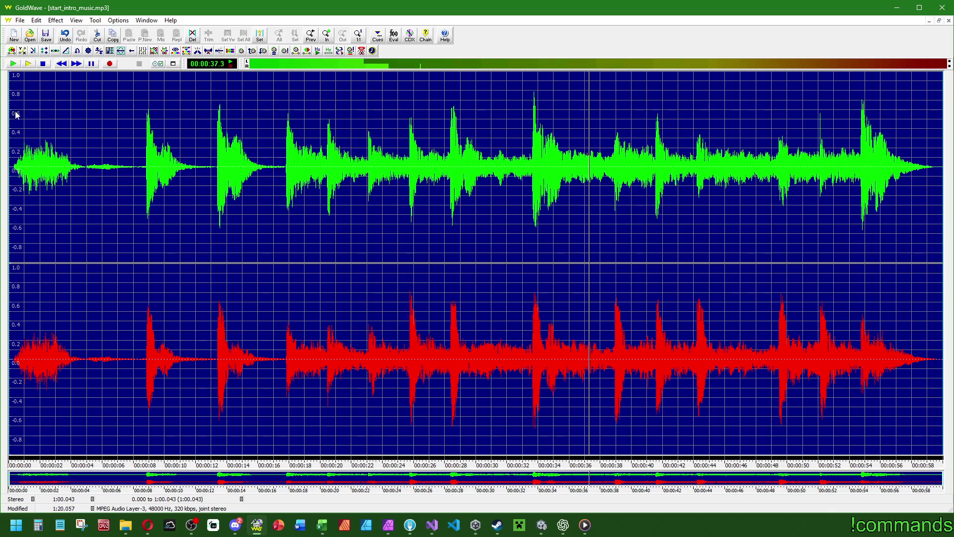
{"action": "left_click", "coordinate": [42, 63]}
- Overwrite start_intro_music.mp3 as a 48000 Hz, 192 kbps stereo MP3 and close GoldWave
{"action": "left_click", "coordinate": [20, 20]}
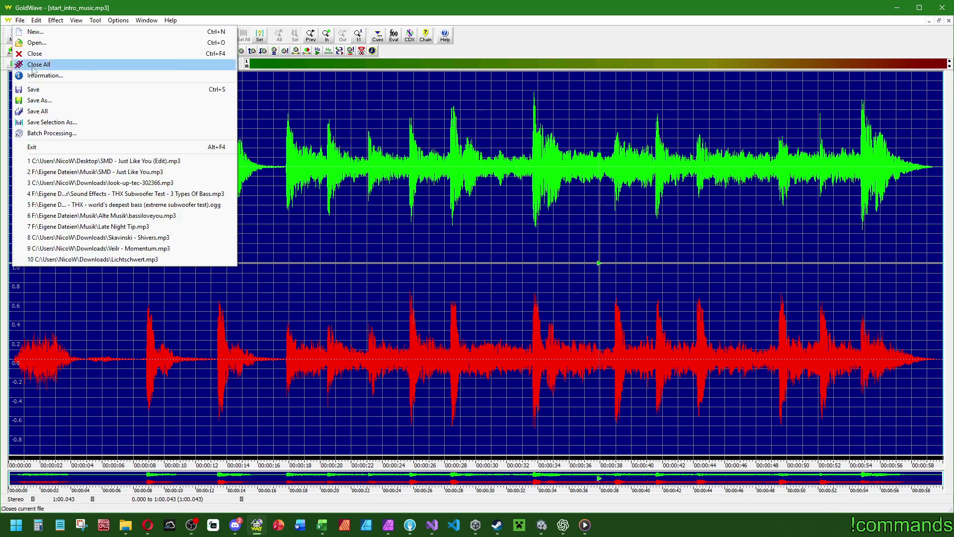
{"action": "left_click", "coordinate": [53, 103]}
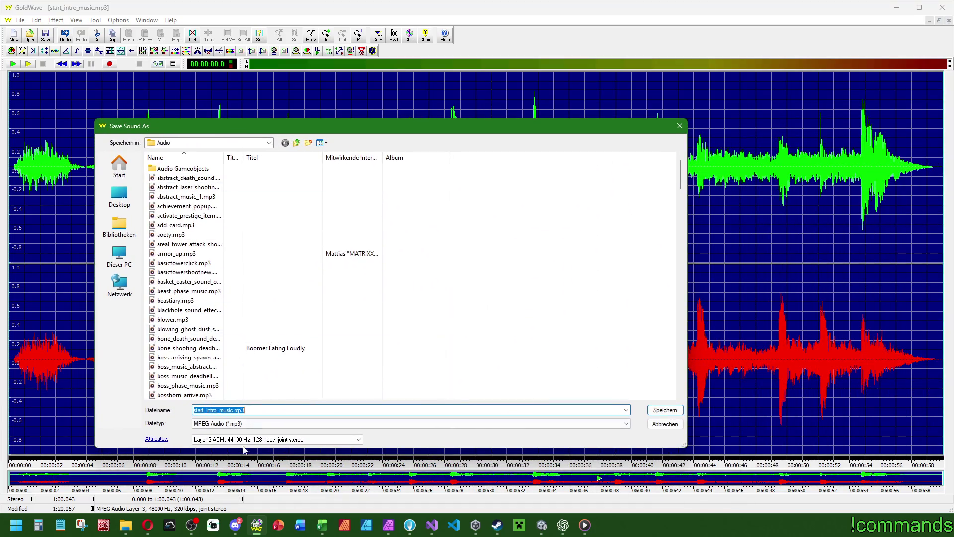
{"action": "left_click", "coordinate": [263, 439]}
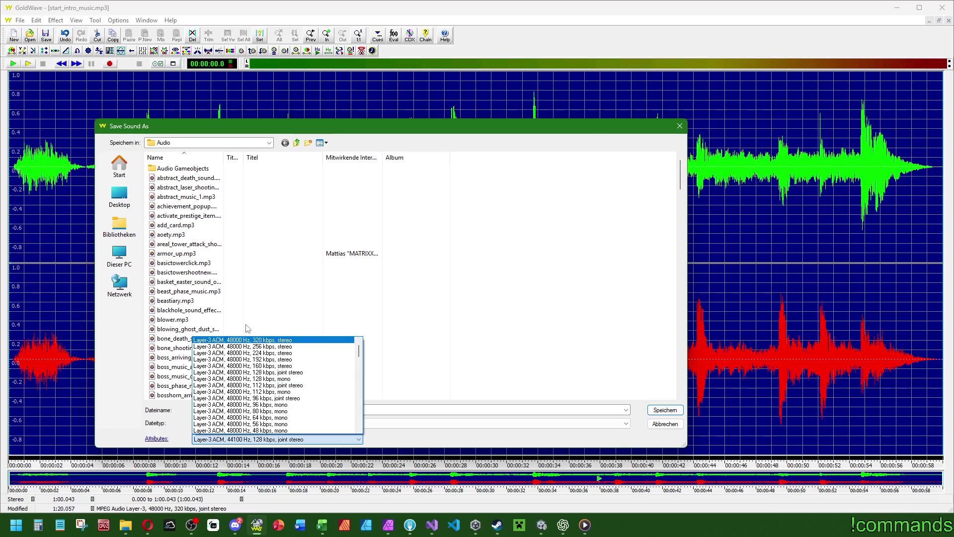
{"action": "left_click", "coordinate": [253, 359]}
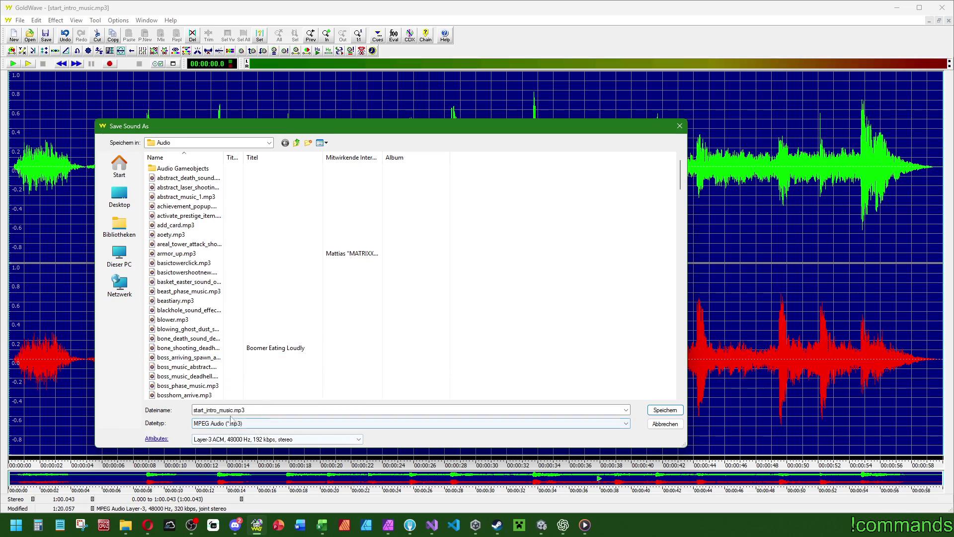
{"action": "left_click", "coordinate": [655, 411]}
{"action": "key", "text": "j"}
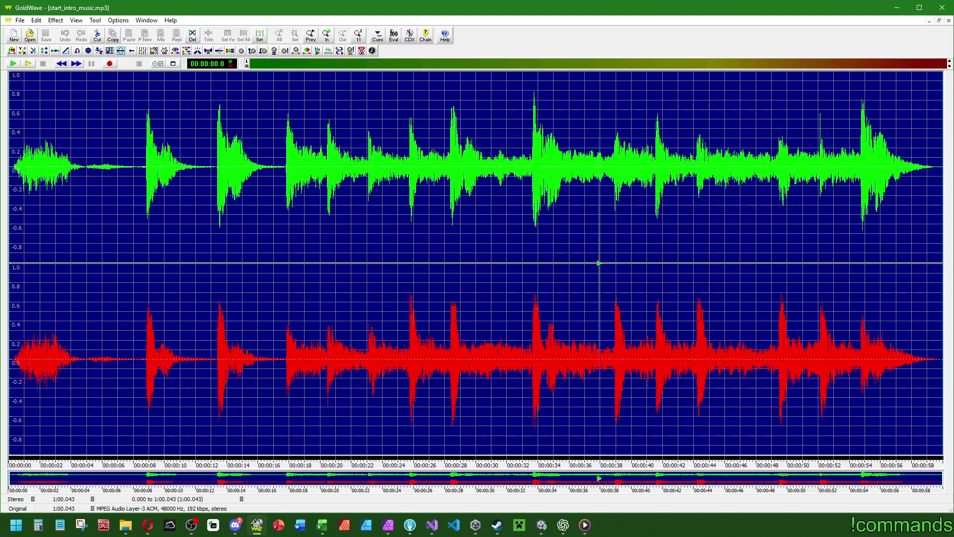
{"action": "left_click", "coordinate": [939, 13]}
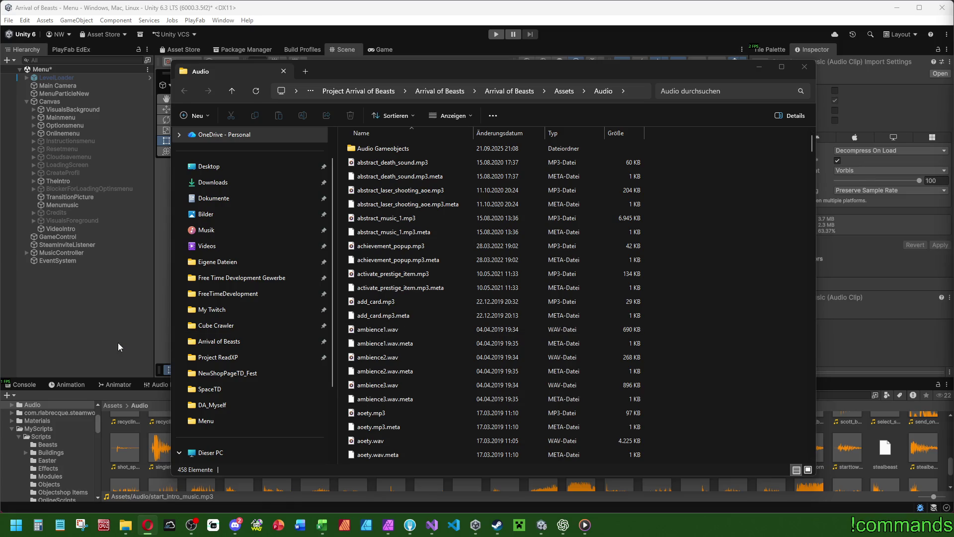
- Close the Audio folder window, select TheIntro and show its Intro animation timeline
{"action": "key", "text": "alt+F4"}
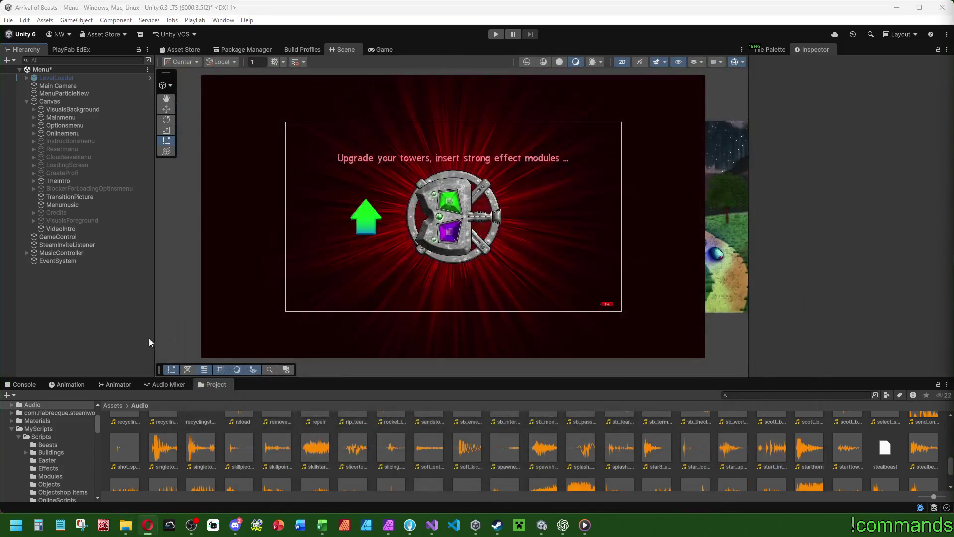
{"action": "left_click", "coordinate": [65, 181]}
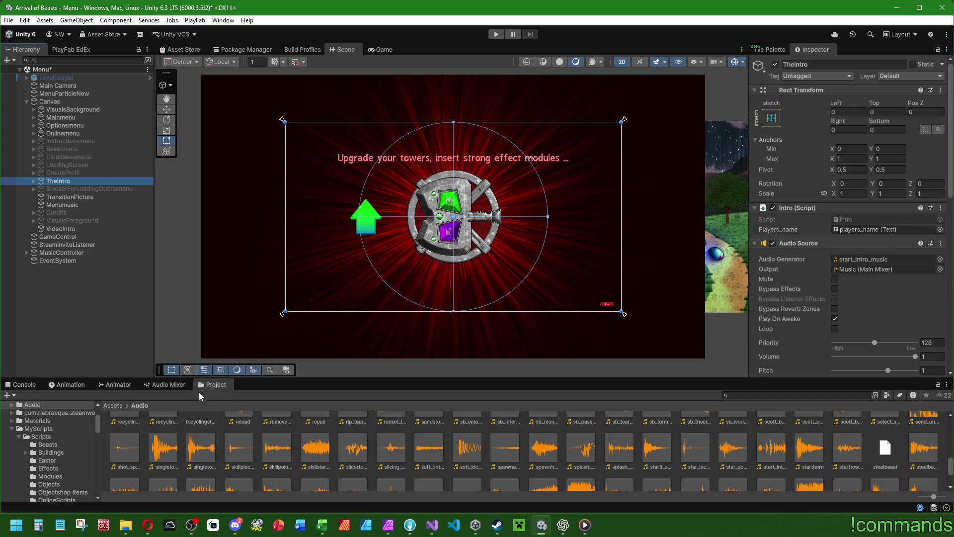
{"action": "left_click", "coordinate": [122, 386]}
{"action": "left_click", "coordinate": [82, 389]}
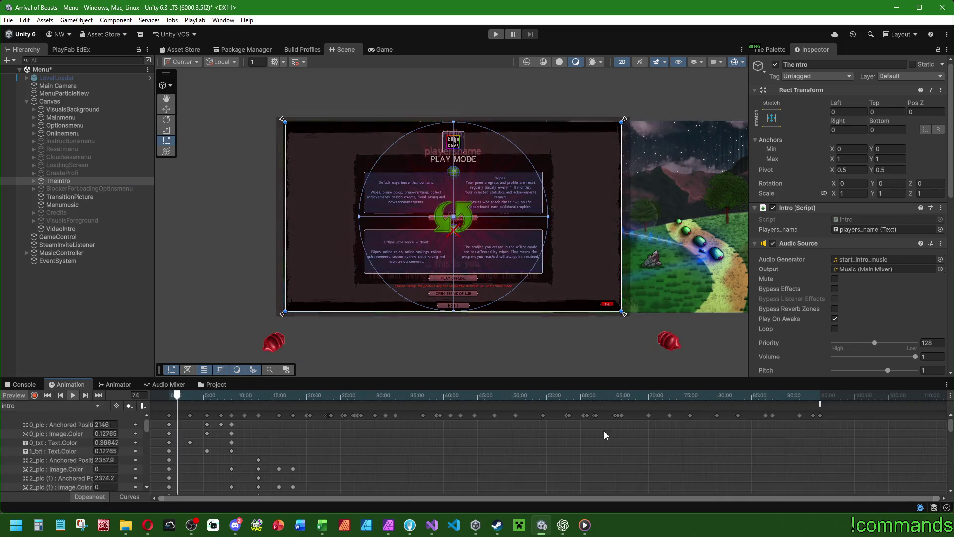
- Enlarge the Animation panel, scrub the Intro preview around frames 498–541, and box-select the opening keyframes
{"action": "mouse_move", "coordinate": [504, 292]}
{"action": "left_mouse_down"}
{"action": "mouse_move", "coordinate": [532, 75]}
{"action": "mouse_move", "coordinate": [543, 164]}
{"action": "left_mouse_up"}
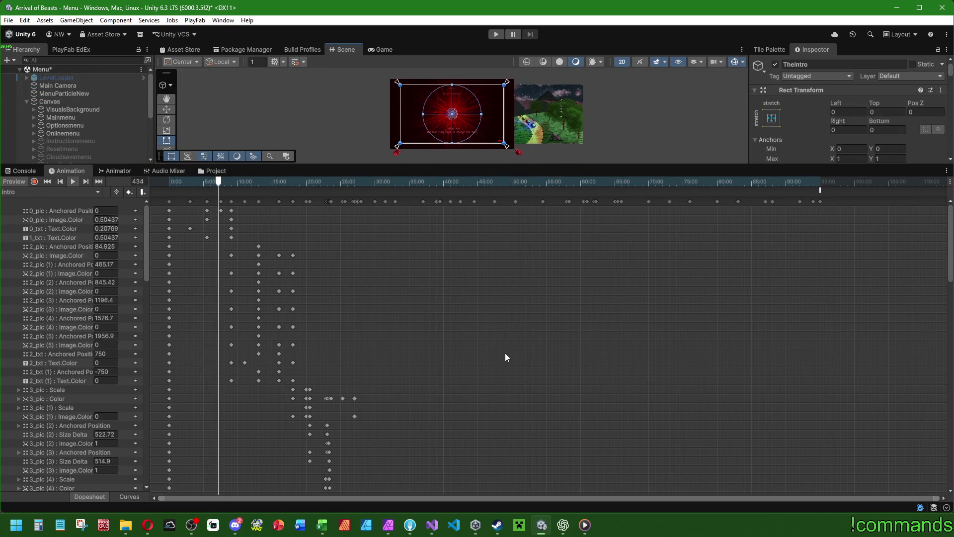
{"action": "scroll", "coordinate": [503, 358], "scroll_direction": "right", "scroll_amount": 2}
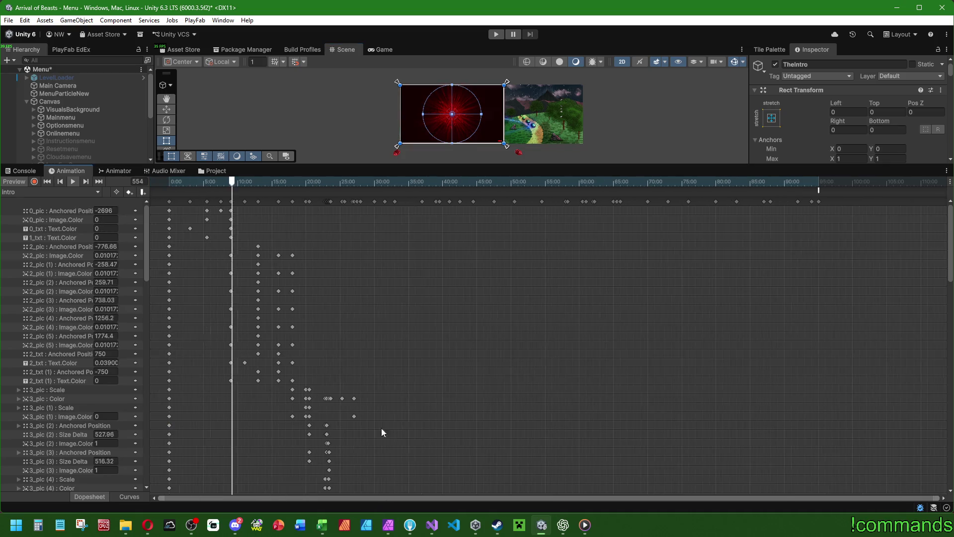
{"action": "left_click_drag", "start_coordinate": [950, 241], "coordinate": [953, 465]}
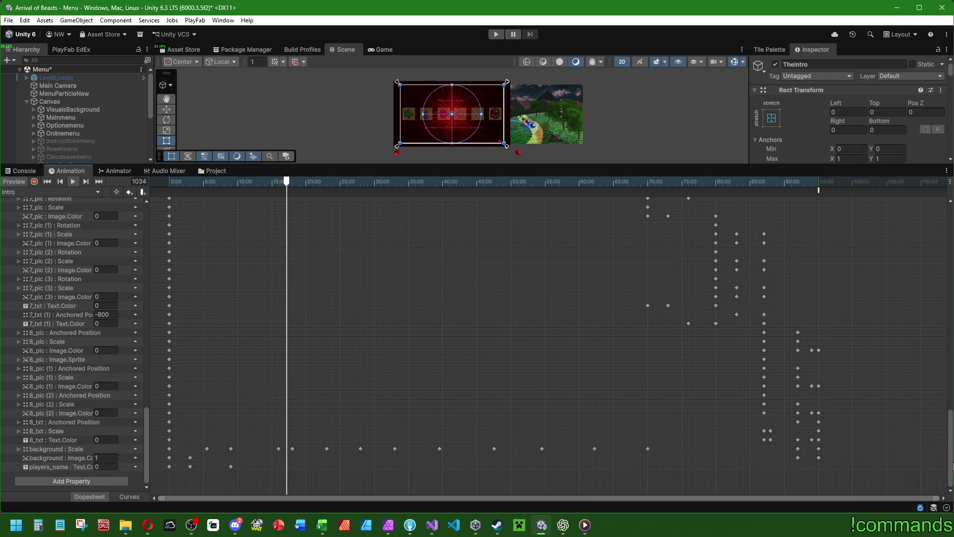
{"action": "left_click_drag", "start_coordinate": [953, 466], "coordinate": [946, 231]}
{"action": "left_click_drag", "start_coordinate": [169, 182], "coordinate": [198, 184]}
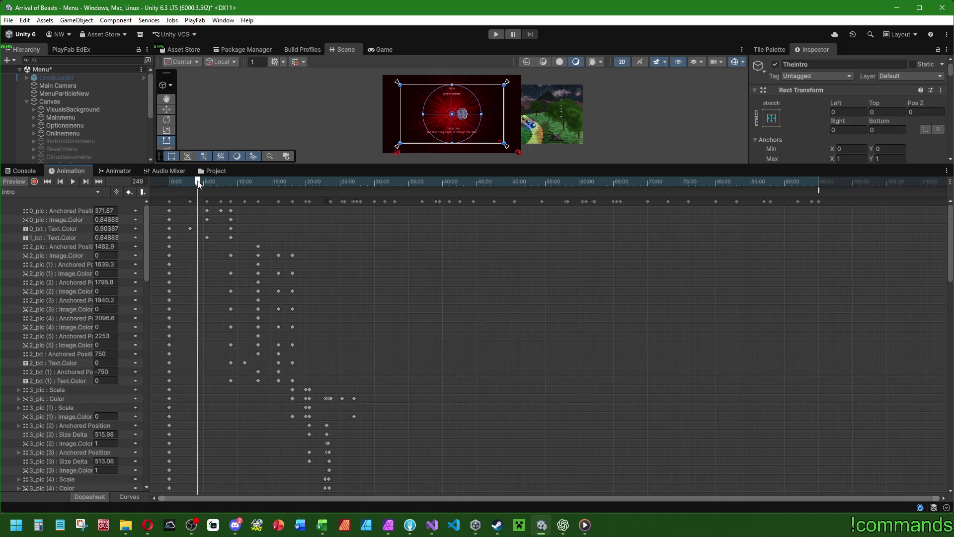
{"action": "left_click_drag", "start_coordinate": [198, 183], "coordinate": [232, 183]}
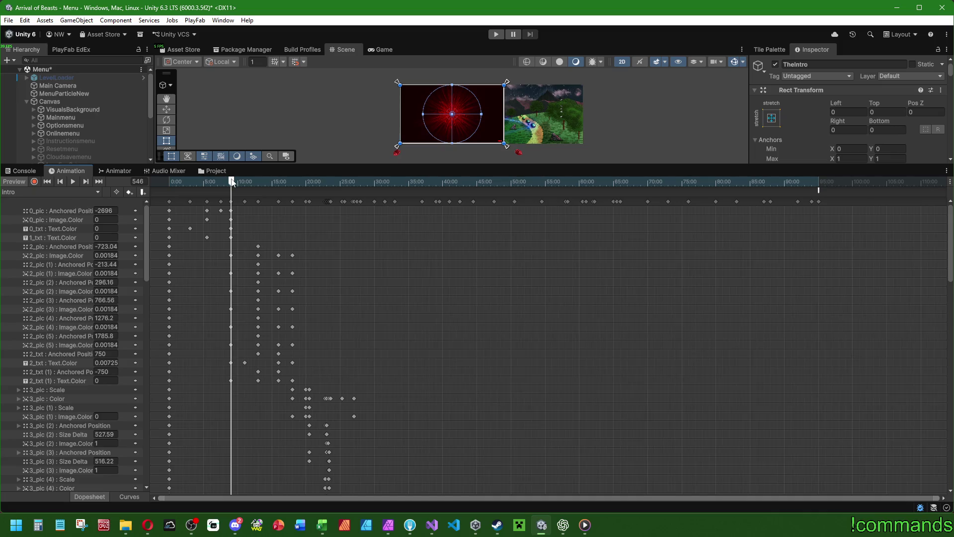
{"action": "mouse_move", "coordinate": [232, 182]}
{"action": "left_mouse_down"}
{"action": "mouse_move", "coordinate": [242, 182]}
{"action": "mouse_move", "coordinate": [116, 189]}
{"action": "left_mouse_up"}
{"action": "left_click_drag", "start_coordinate": [236, 386], "coordinate": [190, 204]}
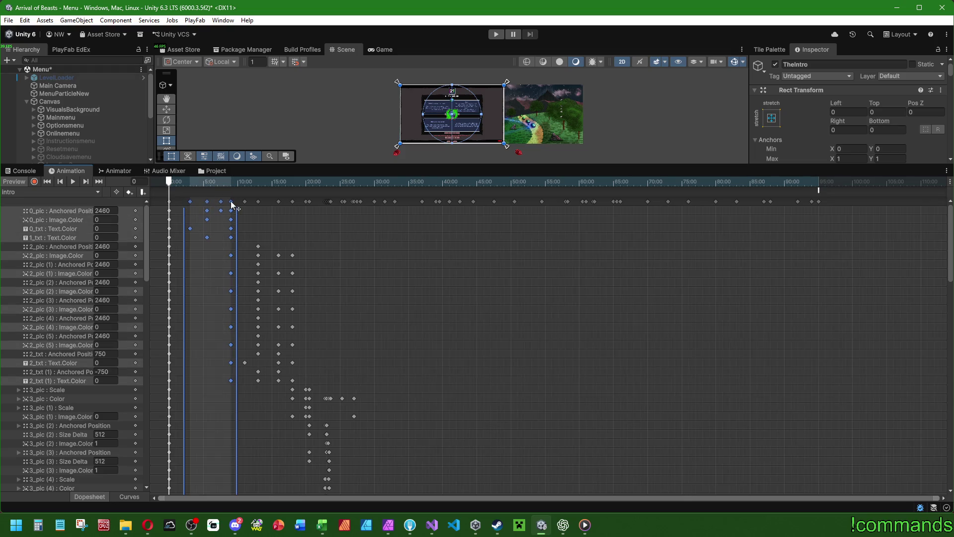
- Try moving the 5:00 keyframe column earlier, undoing both attempts
{"action": "scroll", "coordinate": [160, 261], "scroll_direction": "up", "scroll_amount": 10}
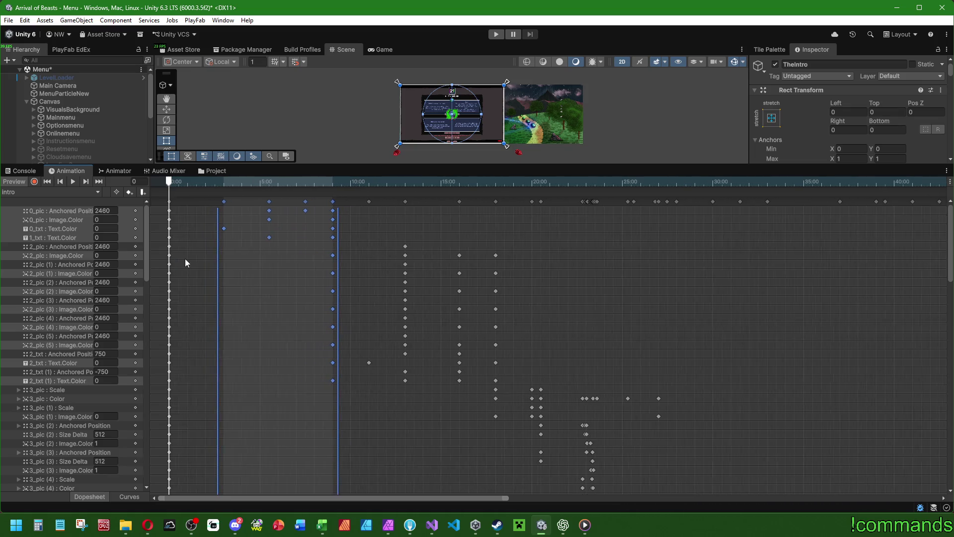
{"action": "left_click", "coordinate": [359, 223]}
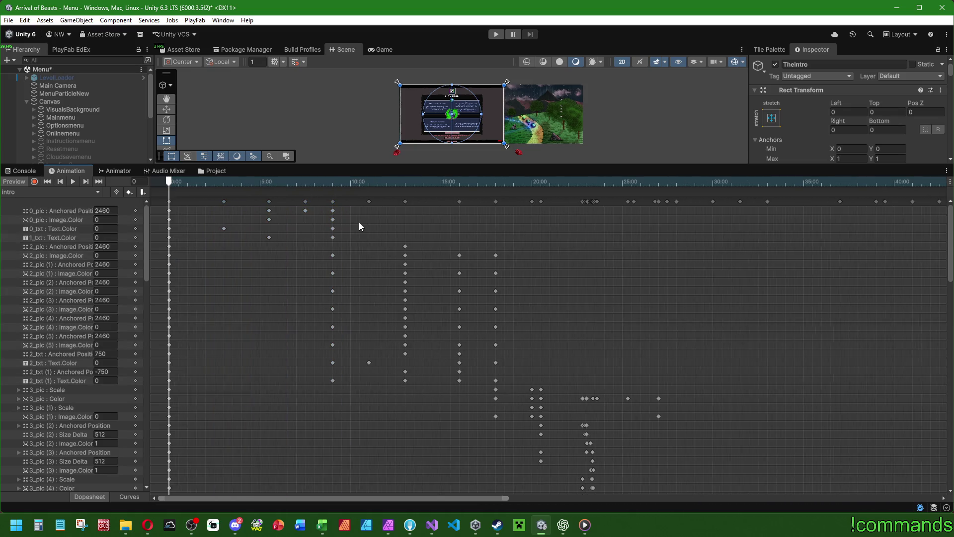
{"action": "left_click", "coordinate": [269, 202]}
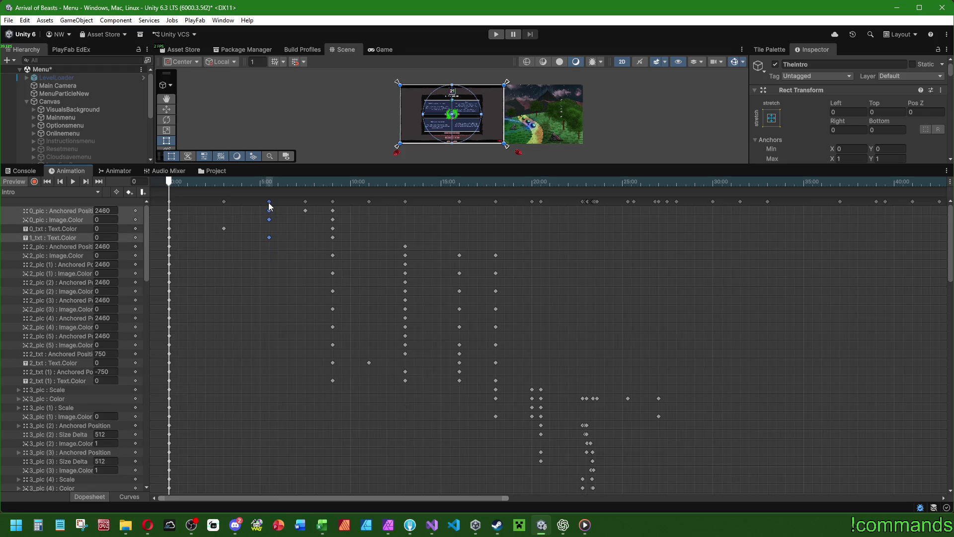
{"action": "left_click_drag", "start_coordinate": [269, 203], "coordinate": [247, 208]}
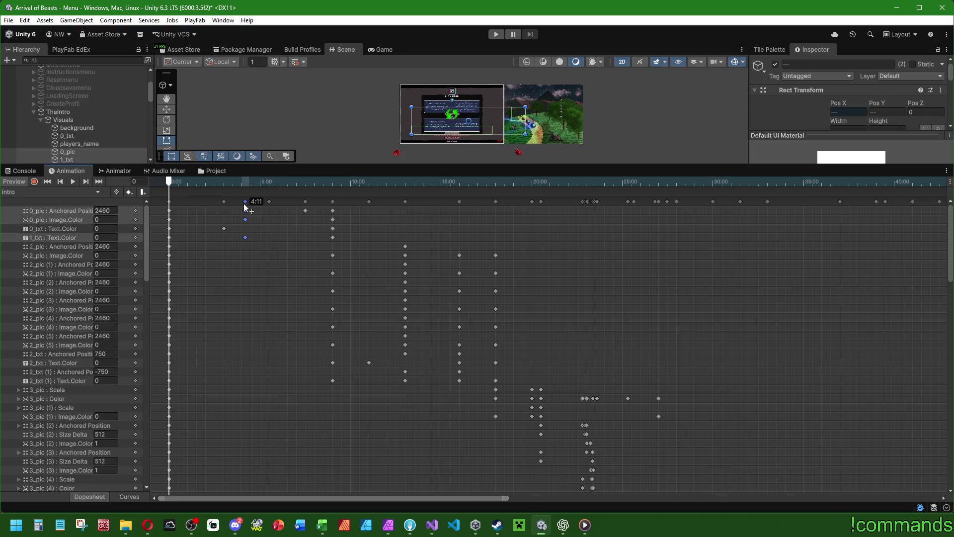
{"action": "key", "text": "ctrl+z"}
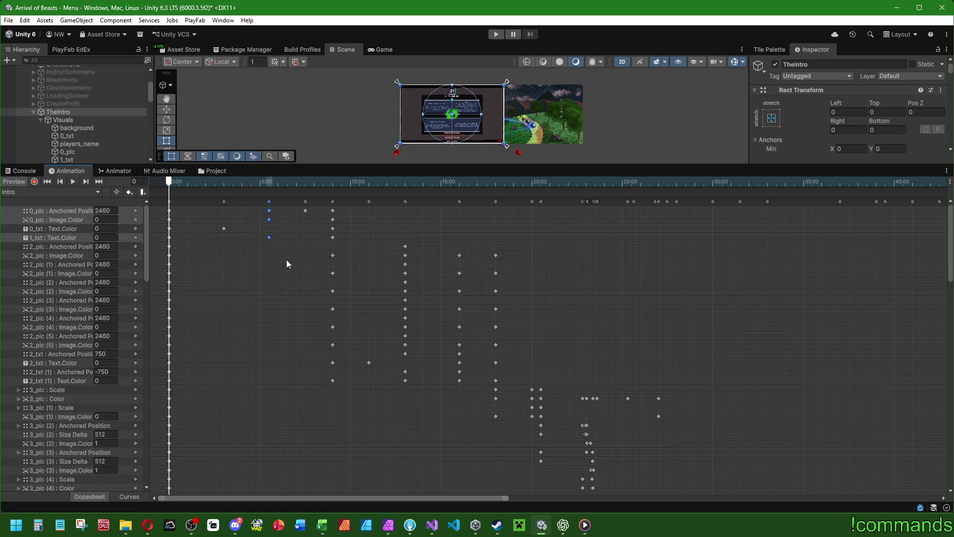
{"action": "left_click_drag", "start_coordinate": [270, 203], "coordinate": [267, 204]}
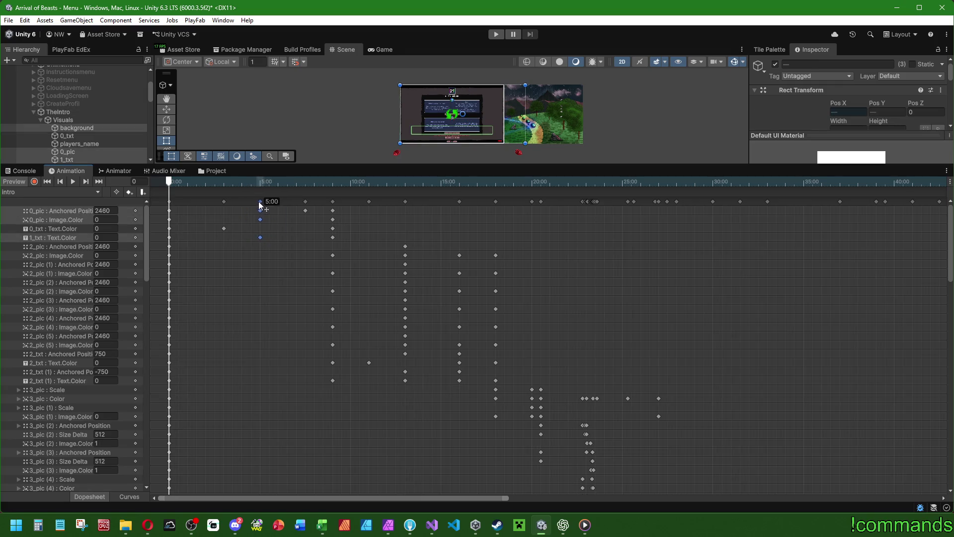
{"action": "key", "text": "ctrl+z"}
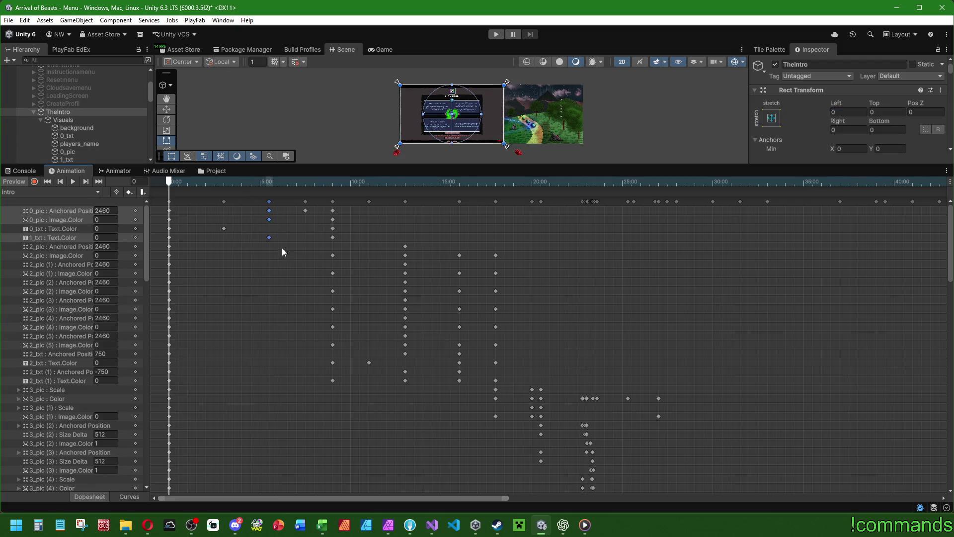
- Drag the 0_txt Text.Color keyframe earlier to about 2:29, then reselect the 5:00 keys
{"action": "mouse_move", "coordinate": [249, 267]}
{"action": "left_mouse_down"}
{"action": "mouse_move", "coordinate": [203, 198]}
{"action": "mouse_move", "coordinate": [218, 202]}
{"action": "mouse_move", "coordinate": [240, 252]}
{"action": "mouse_move", "coordinate": [219, 201]}
{"action": "left_mouse_up"}
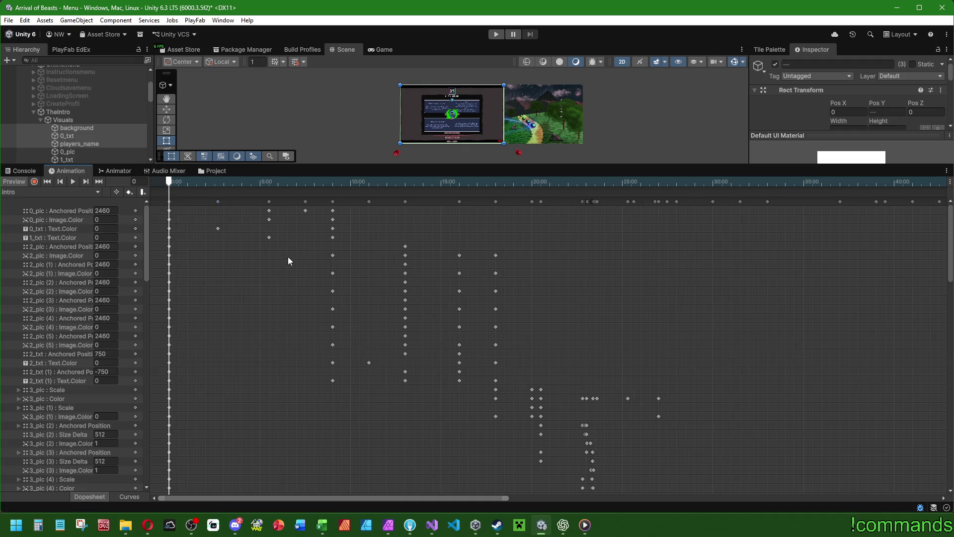
{"action": "left_click_drag", "start_coordinate": [288, 258], "coordinate": [266, 205]}
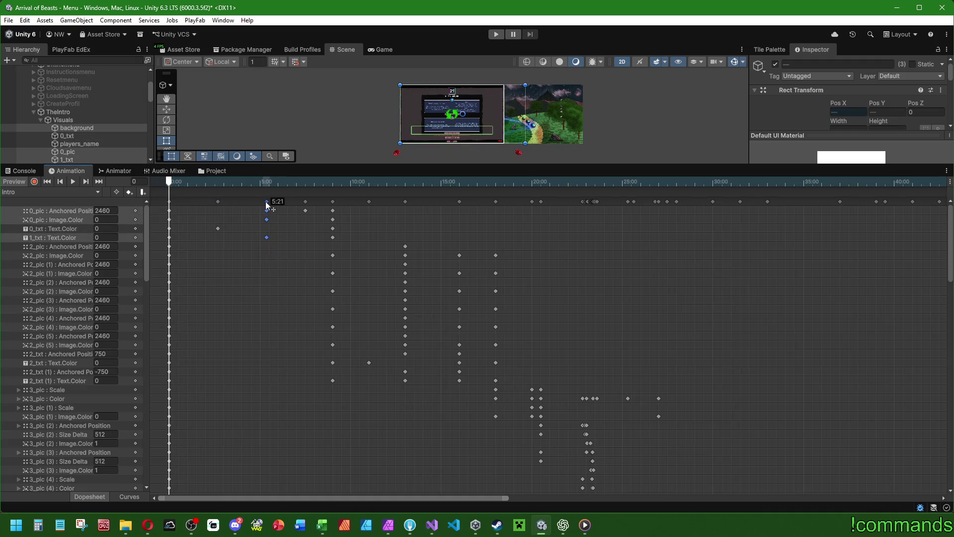
{"action": "left_click_drag", "start_coordinate": [217, 228], "coordinate": [223, 219]}
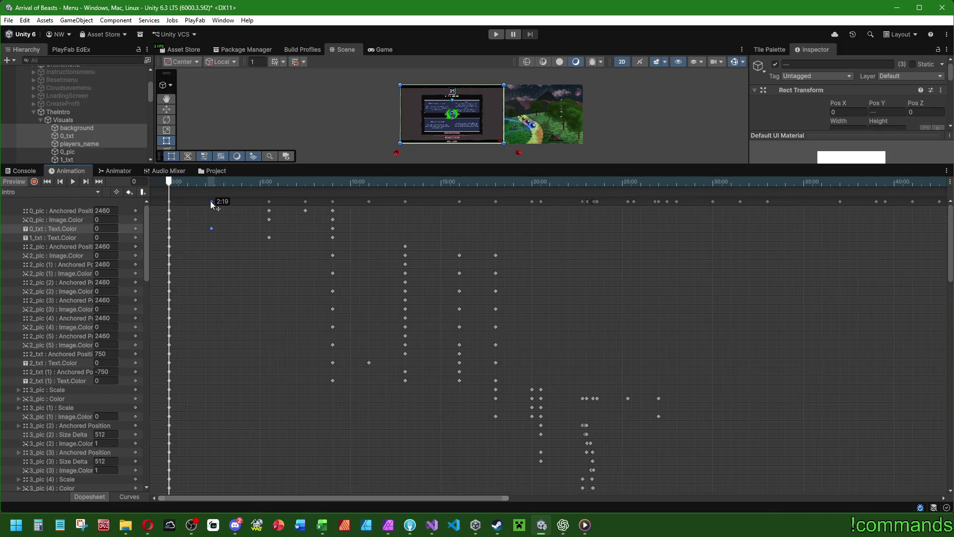
{"action": "left_click_drag", "start_coordinate": [212, 201], "coordinate": [214, 201]}
{"action": "mouse_move", "coordinate": [274, 259]}
{"action": "left_mouse_down"}
{"action": "mouse_move", "coordinate": [260, 199]}
{"action": "mouse_move", "coordinate": [240, 198]}
{"action": "mouse_move", "coordinate": [262, 208]}
{"action": "left_mouse_up"}
{"action": "scroll", "coordinate": [263, 209], "scroll_direction": "up", "scroll_amount": 2}
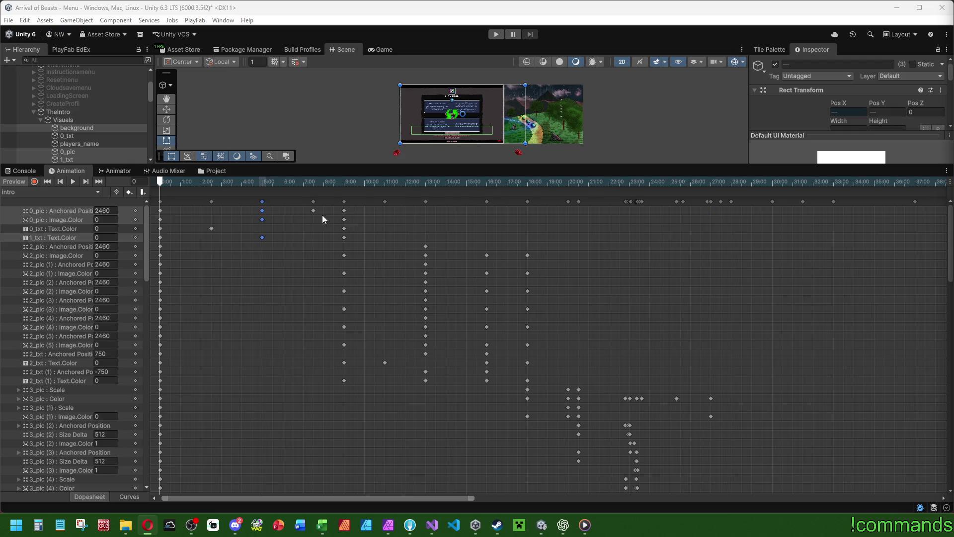
- Shift key columns earlier: 7:00 to 7:02, 9:00 to 8:30, 2_txt 11:00 to 10:30, 13:00 to 12:30
{"action": "left_click_drag", "start_coordinate": [323, 210], "coordinate": [296, 241]}
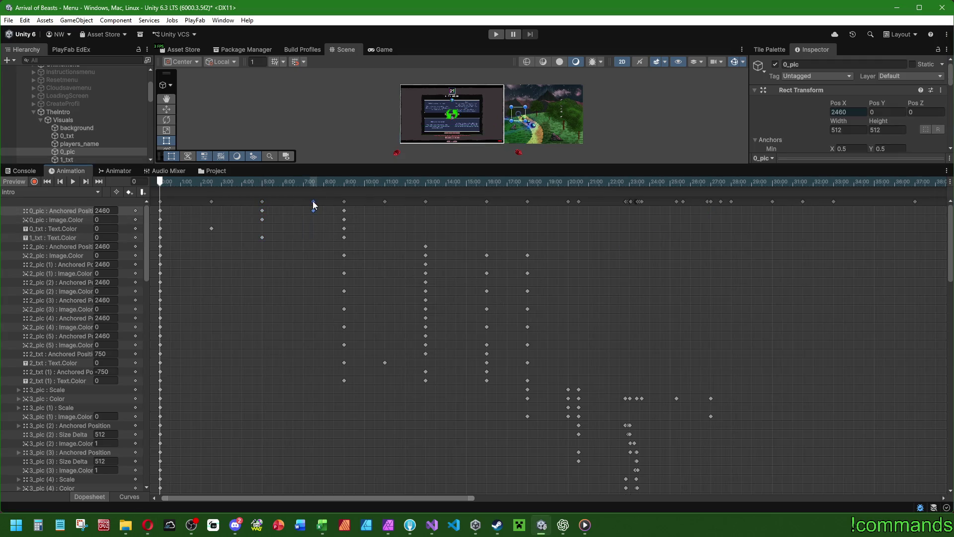
{"action": "left_click_drag", "start_coordinate": [306, 200], "coordinate": [302, 201]}
{"action": "scroll", "coordinate": [306, 201], "scroll_direction": "up", "scroll_amount": 3}
{"action": "mouse_move", "coordinate": [385, 419]}
{"action": "left_mouse_down"}
{"action": "mouse_move", "coordinate": [337, 195]}
{"action": "mouse_move", "coordinate": [356, 202]}
{"action": "mouse_move", "coordinate": [346, 201]}
{"action": "left_mouse_up"}
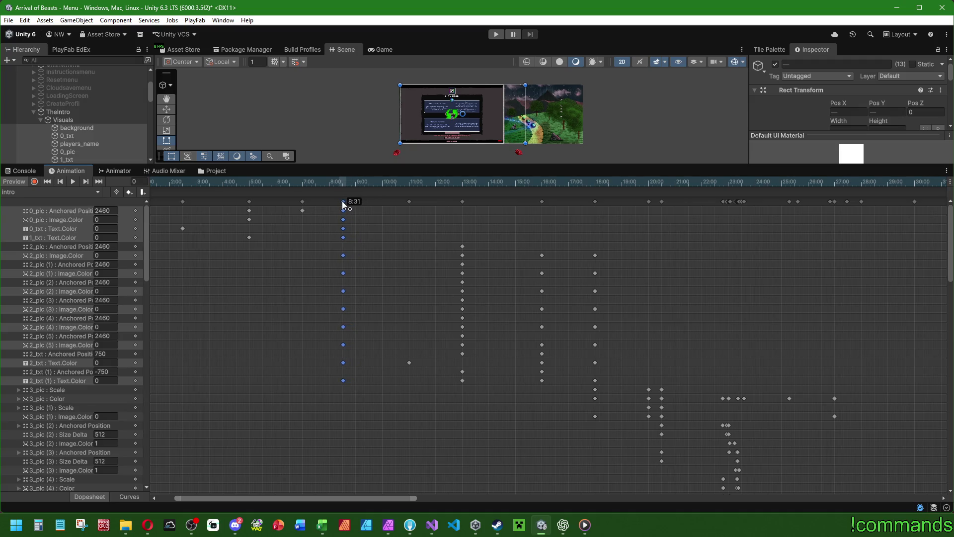
{"action": "left_click_drag", "start_coordinate": [341, 200], "coordinate": [341, 201]}
{"action": "left_click", "coordinate": [408, 362]}
{"action": "left_click_drag", "start_coordinate": [427, 411], "coordinate": [377, 197]}
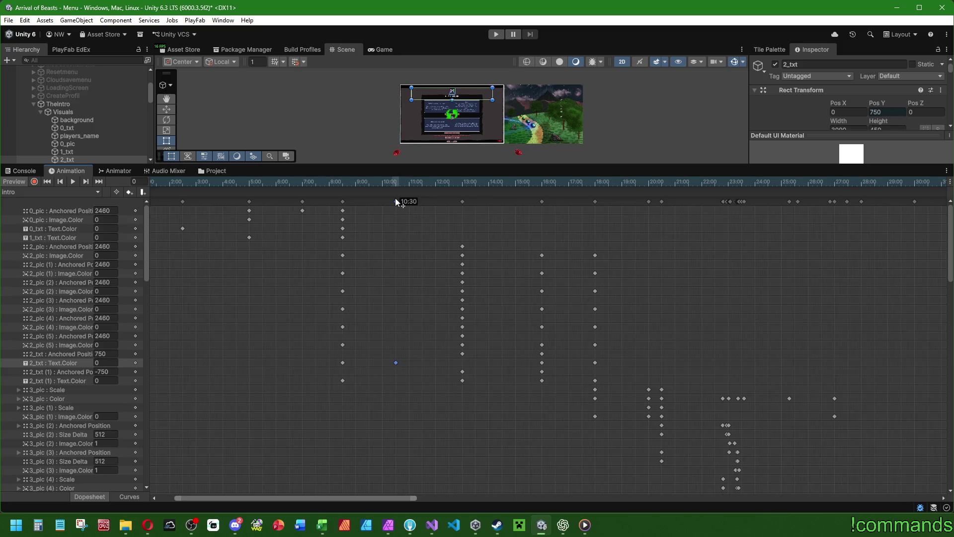
{"action": "mouse_move", "coordinate": [481, 447]}
{"action": "left_mouse_down"}
{"action": "mouse_move", "coordinate": [405, 125]}
{"action": "mouse_move", "coordinate": [434, 135]}
{"action": "left_mouse_up"}
{"action": "left_click_drag", "start_coordinate": [462, 201], "coordinate": [460, 201]}
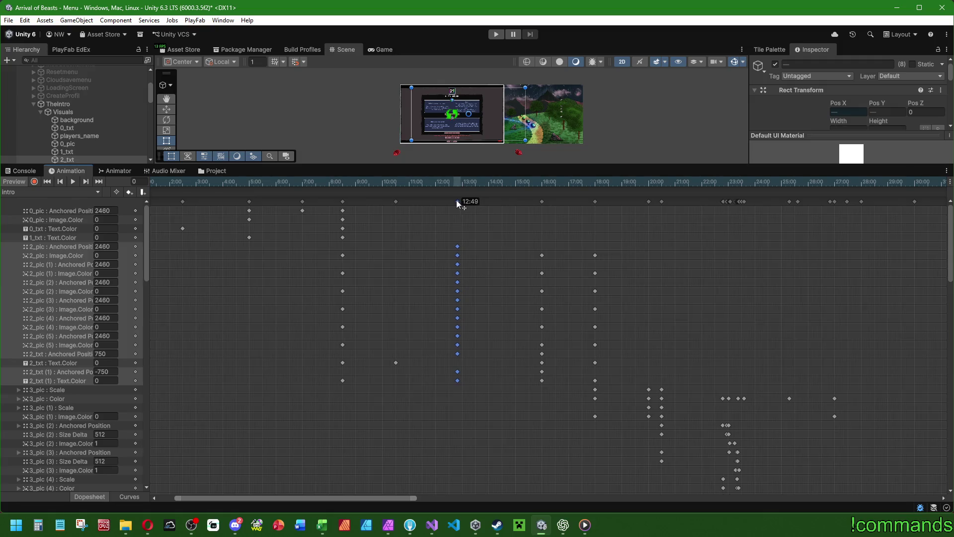
- Move the 16:00 column to 15:30 and the keys near 20:00 to about 19:38
{"action": "left_click_drag", "start_coordinate": [448, 199], "coordinate": [448, 199]}
{"action": "left_click_drag", "start_coordinate": [567, 424], "coordinate": [520, 215]}
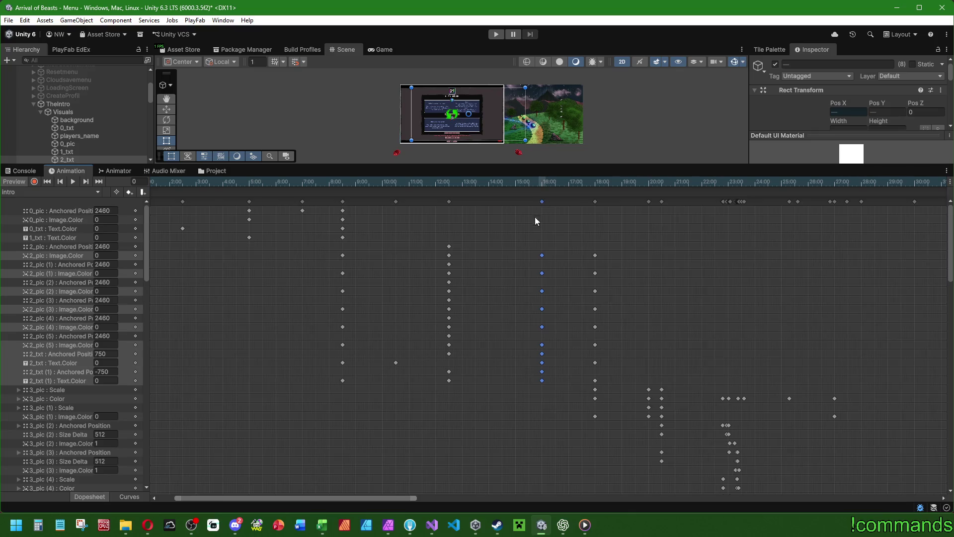
{"action": "mouse_move", "coordinate": [951, 229]}
{"action": "left_mouse_down"}
{"action": "mouse_move", "coordinate": [941, 448]}
{"action": "mouse_move", "coordinate": [943, 208]}
{"action": "left_mouse_up"}
{"action": "left_click_drag", "start_coordinate": [568, 406], "coordinate": [539, 201]}
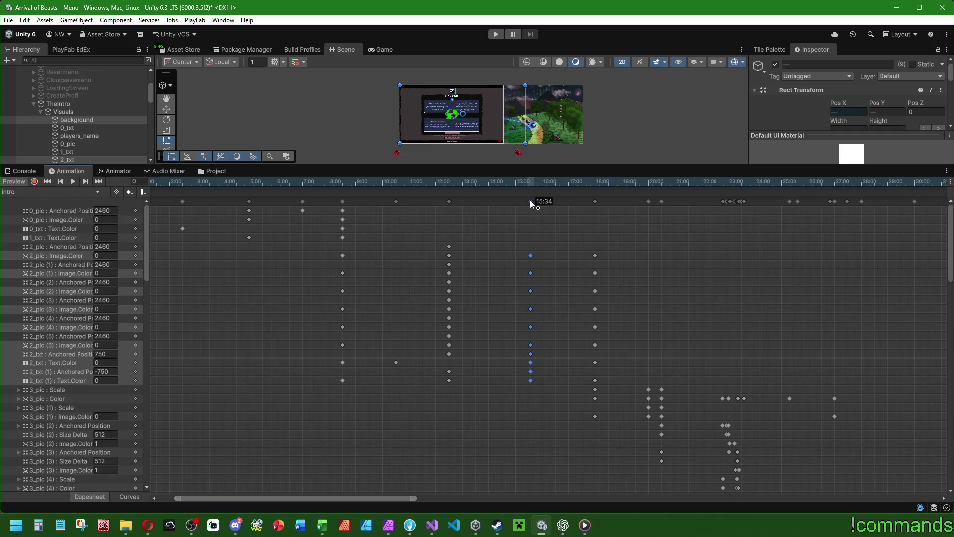
{"action": "left_click_drag", "start_coordinate": [528, 200], "coordinate": [528, 199]}
{"action": "mouse_move", "coordinate": [620, 455]}
{"action": "left_mouse_down"}
{"action": "mouse_move", "coordinate": [587, 183]}
{"action": "mouse_move", "coordinate": [593, 201]}
{"action": "mouse_move", "coordinate": [585, 204]}
{"action": "left_mouse_up"}
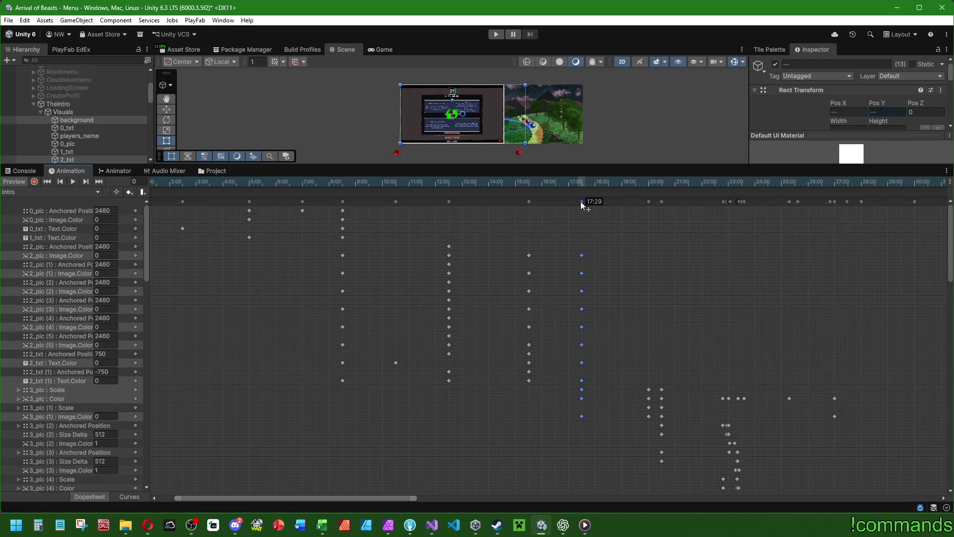
{"action": "scroll", "coordinate": [583, 202], "scroll_direction": "up", "scroll_amount": 1}
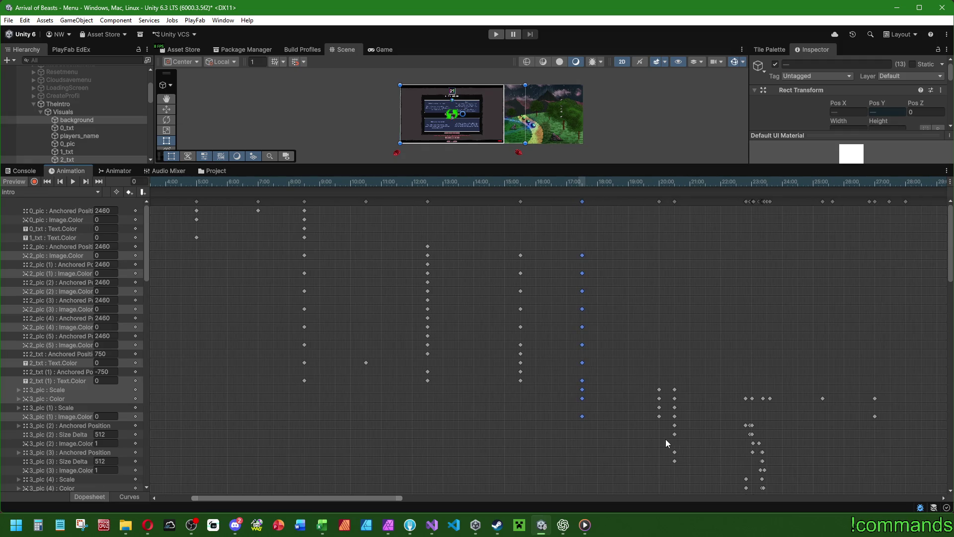
{"action": "left_click", "coordinate": [659, 201]}
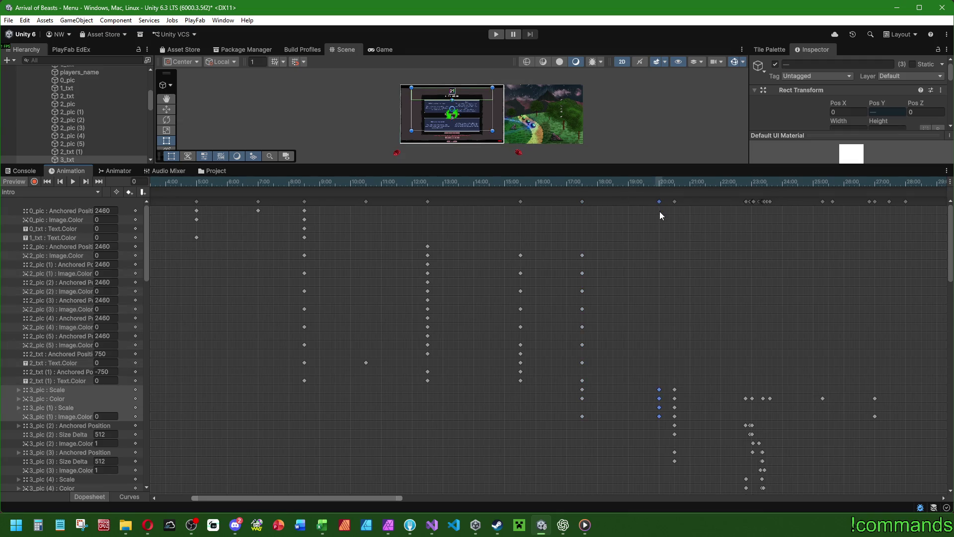
{"action": "left_click_drag", "start_coordinate": [654, 203], "coordinate": [648, 202]}
{"action": "left_click", "coordinate": [675, 201]}
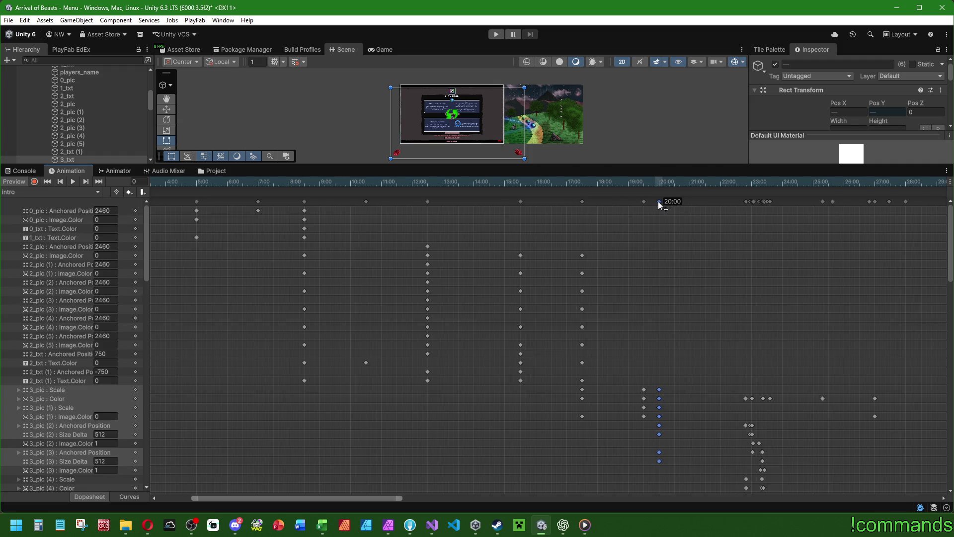
{"action": "scroll", "coordinate": [798, 204], "scroll_direction": "up", "scroll_amount": 3}
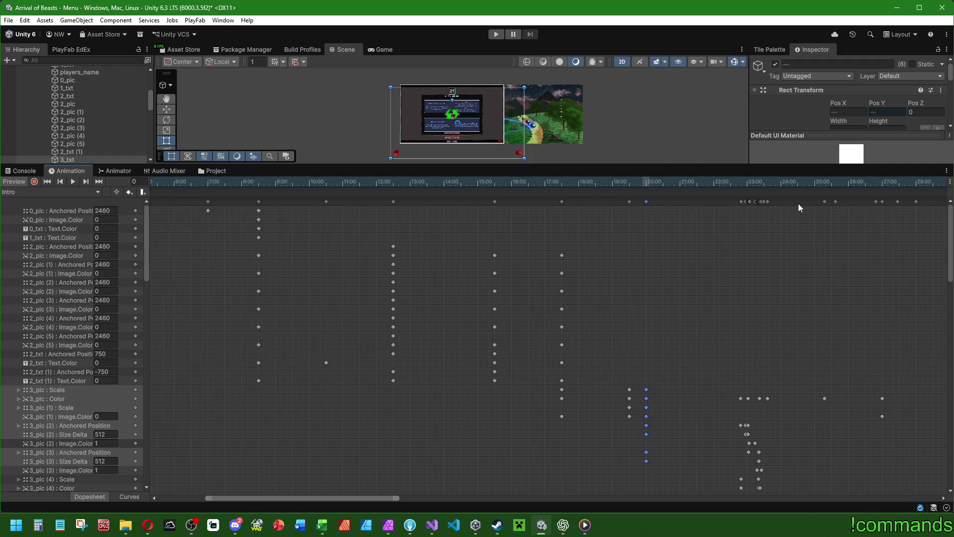
- Shift the 22:00–23:00 key block to about 22:48–23:36 and select the keys near 25:00
{"action": "left_click_drag", "start_coordinate": [722, 180], "coordinate": [787, 179]}
{"action": "left_click_drag", "start_coordinate": [778, 223], "coordinate": [684, 159]}
{"action": "left_click", "coordinate": [769, 201]}
{"action": "left_click_drag", "start_coordinate": [769, 201], "coordinate": [742, 200]}
{"action": "left_click", "coordinate": [856, 210]}
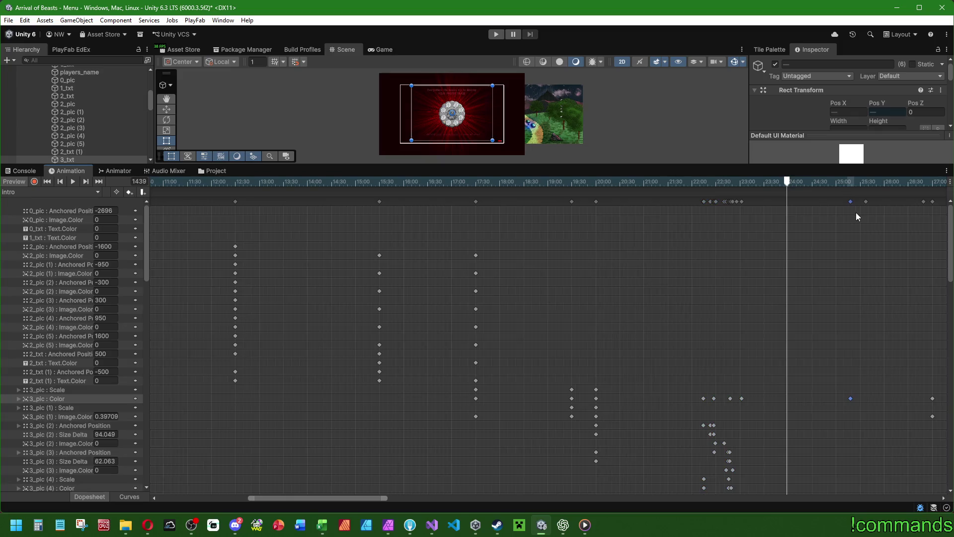
{"action": "left_click", "coordinate": [851, 202]}
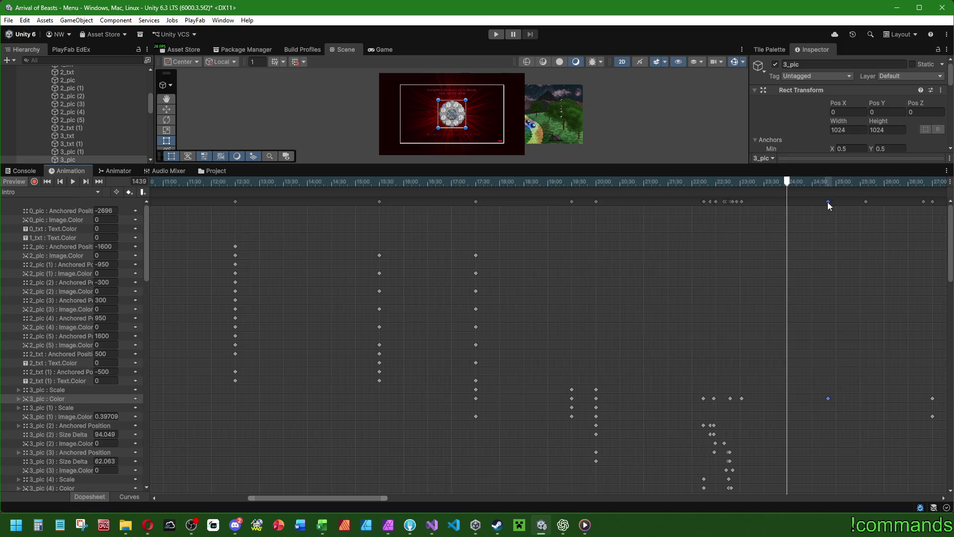
{"action": "left_click", "coordinate": [866, 202]}
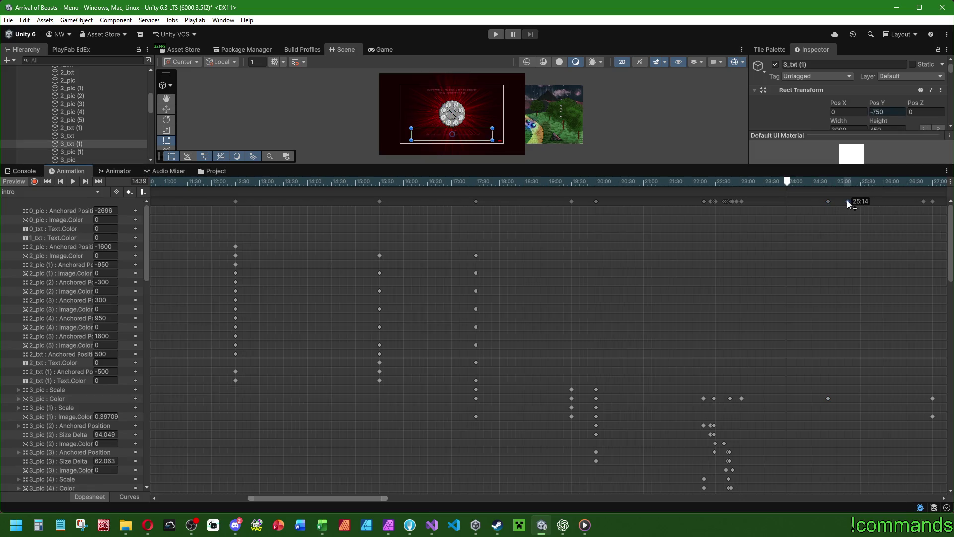
{"action": "left_click_drag", "start_coordinate": [344, 498], "coordinate": [449, 484]}
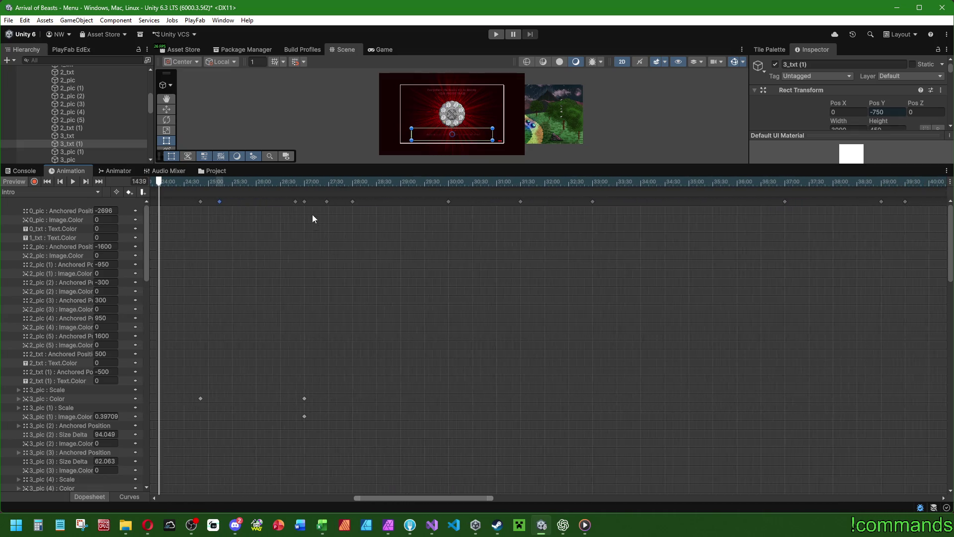
- Move the keys from about 26:40–28:00 out to about 64:30
{"action": "left_click", "coordinate": [296, 201]}
{"action": "left_click_drag", "start_coordinate": [379, 221], "coordinate": [286, 195]}
{"action": "left_click_drag", "start_coordinate": [354, 201], "coordinate": [777, 172]}
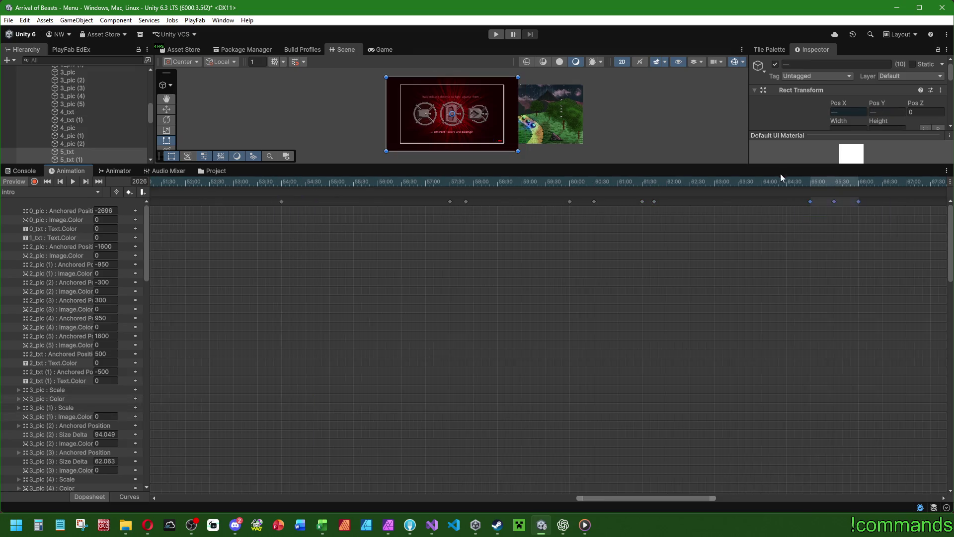
{"action": "left_click_drag", "start_coordinate": [857, 201], "coordinate": [833, 201]}
{"action": "left_click_drag", "start_coordinate": [834, 198], "coordinate": [835, 197]}
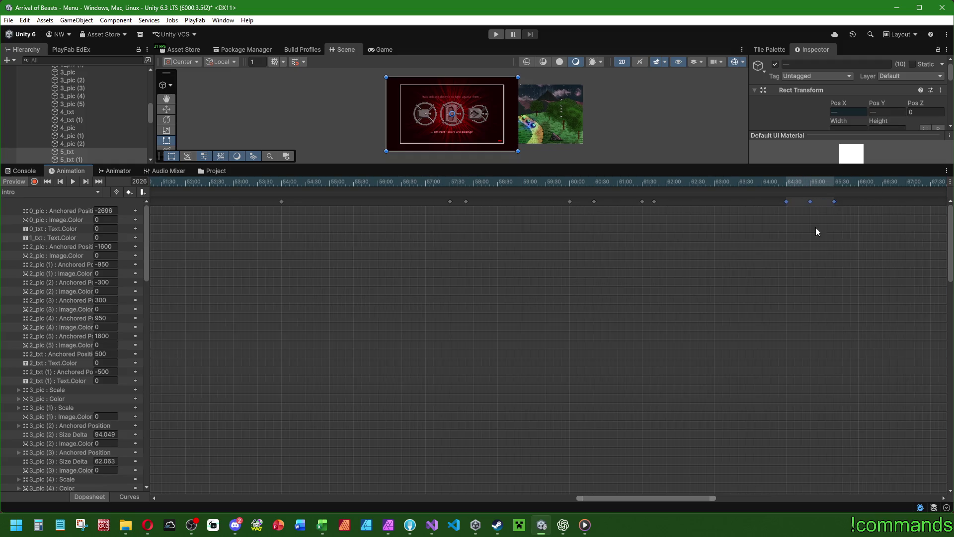
{"action": "left_click_drag", "start_coordinate": [652, 498], "coordinate": [748, 489]}
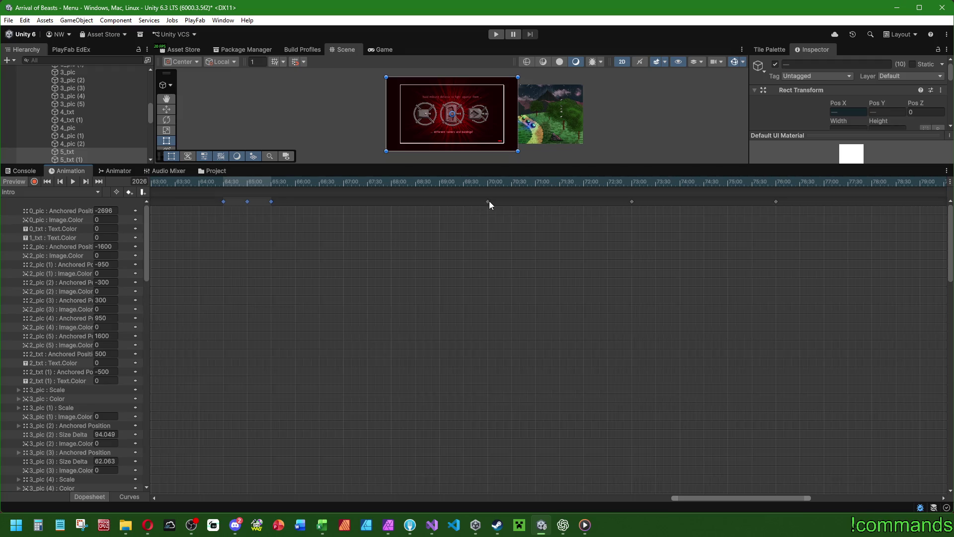
- Pull the 92:00–95:00 keys to 91:31 and 94:31, and the FinishIntro event to 94:30
{"action": "mouse_move", "coordinate": [810, 243]}
{"action": "left_mouse_down"}
{"action": "mouse_move", "coordinate": [724, 206]}
{"action": "mouse_move", "coordinate": [489, 207]}
{"action": "mouse_move", "coordinate": [463, 198]}
{"action": "left_mouse_up"}
{"action": "left_click_drag", "start_coordinate": [699, 498], "coordinate": [792, 495]}
{"action": "mouse_move", "coordinate": [860, 269]}
{"action": "left_mouse_down"}
{"action": "mouse_move", "coordinate": [470, 181]}
{"action": "mouse_move", "coordinate": [392, 201]}
{"action": "left_mouse_up"}
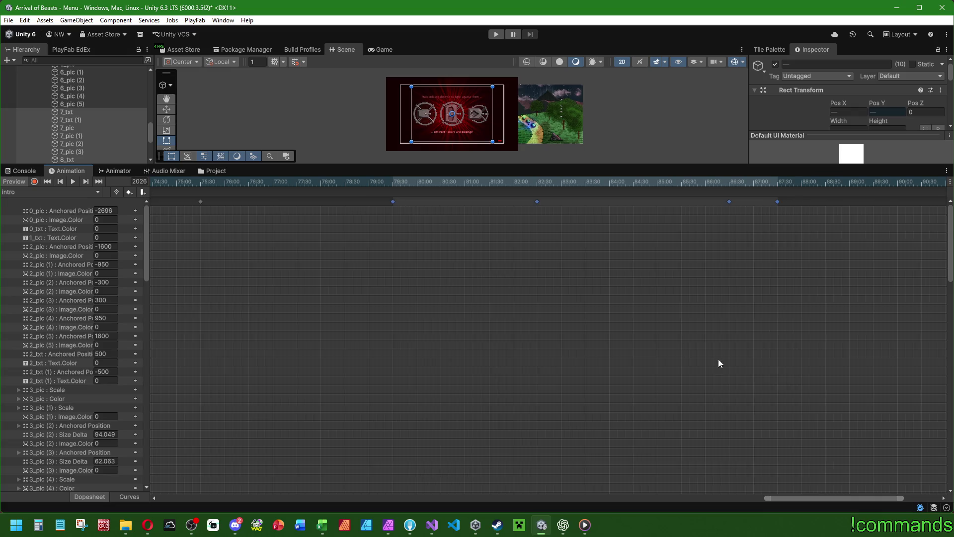
{"action": "mouse_move", "coordinate": [798, 502]}
{"action": "left_mouse_down"}
{"action": "mouse_move", "coordinate": [849, 491]}
{"action": "mouse_move", "coordinate": [941, 416]}
{"action": "left_mouse_up"}
{"action": "mouse_move", "coordinate": [938, 224]}
{"action": "left_mouse_down"}
{"action": "mouse_move", "coordinate": [722, 198]}
{"action": "mouse_move", "coordinate": [782, 203]}
{"action": "left_mouse_up"}
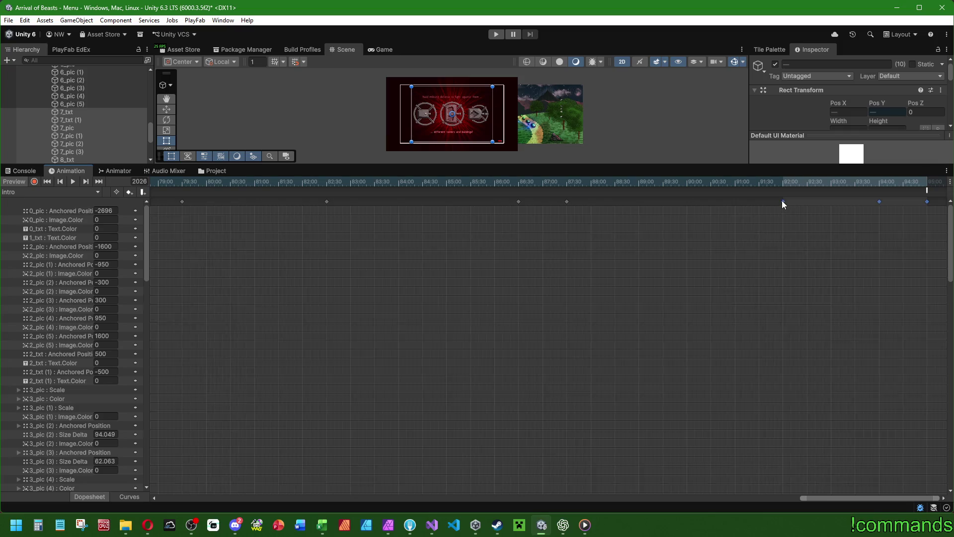
{"action": "left_click_drag", "start_coordinate": [782, 201], "coordinate": [757, 197]}
{"action": "left_click_drag", "start_coordinate": [927, 192], "coordinate": [903, 191]}
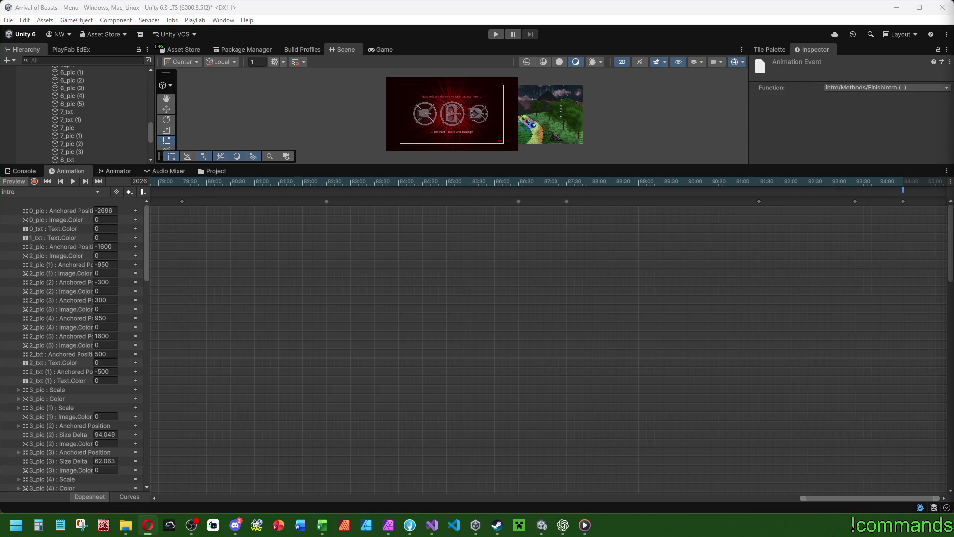
- Play the retimed Intro animation preview from 0:00, stop it, and exit preview mode
{"action": "mouse_move", "coordinate": [833, 499]}
{"action": "left_mouse_down"}
{"action": "mouse_move", "coordinate": [186, 479]}
{"action": "mouse_move", "coordinate": [142, 493]}
{"action": "left_mouse_up"}
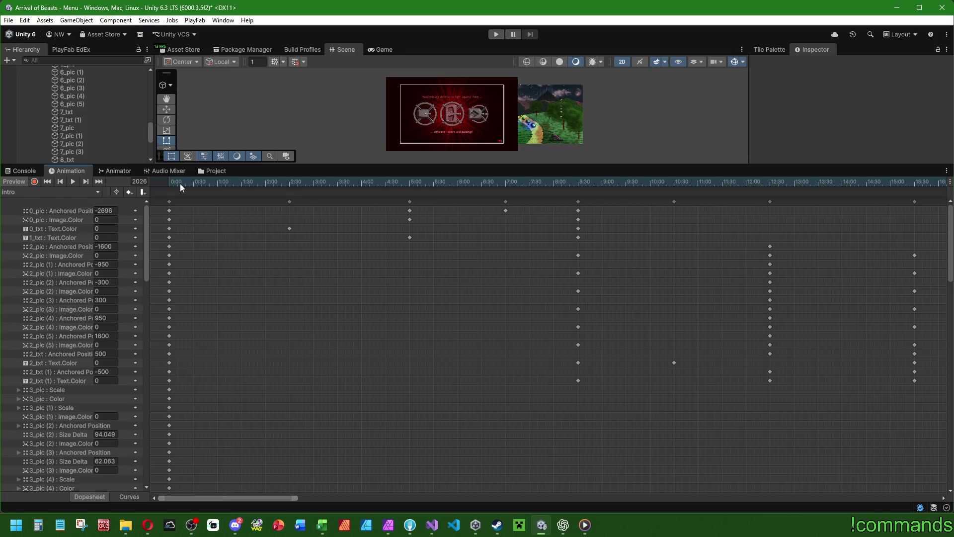
{"action": "left_click", "coordinate": [73, 182]}
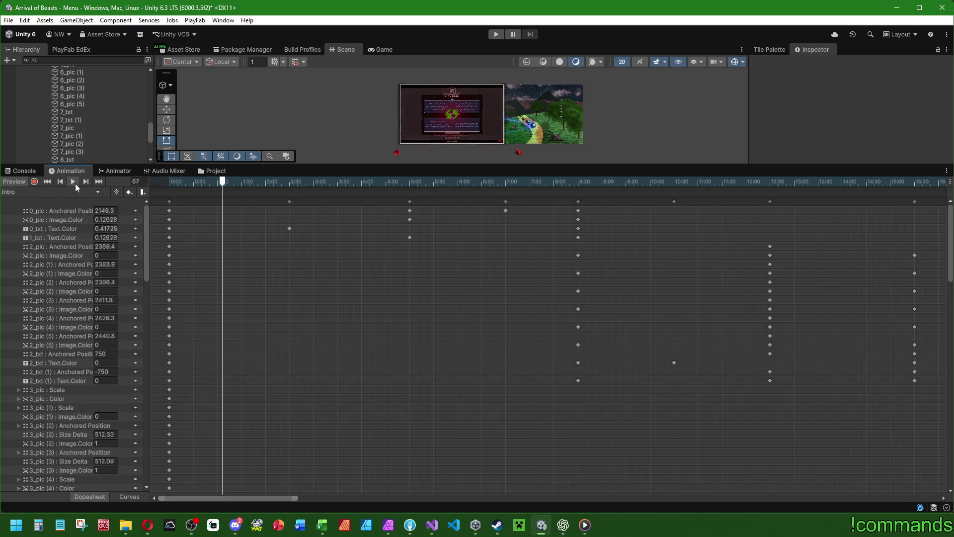
{"action": "left_click", "coordinate": [76, 183]}
{"action": "left_click", "coordinate": [17, 183]}
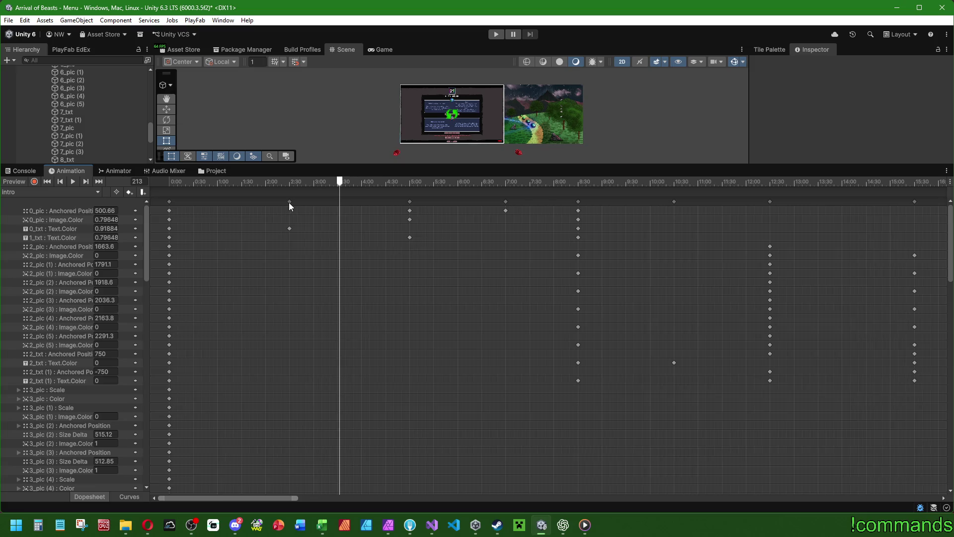
- Select the final keyframes from 91:30 to 94:00, then bring up the open File Explorer windows
{"action": "left_click_drag", "start_coordinate": [279, 498], "coordinate": [927, 467]}
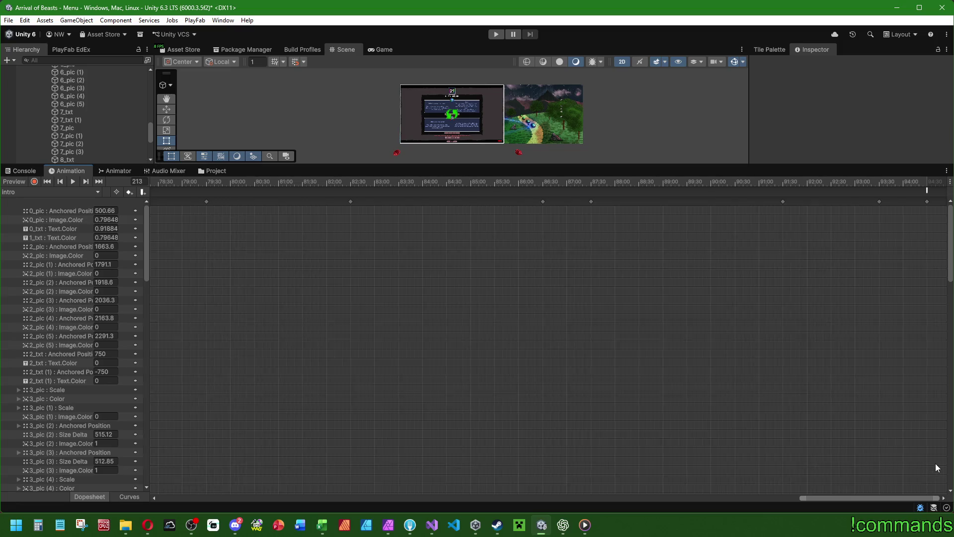
{"action": "left_click_drag", "start_coordinate": [939, 226], "coordinate": [748, 182]}
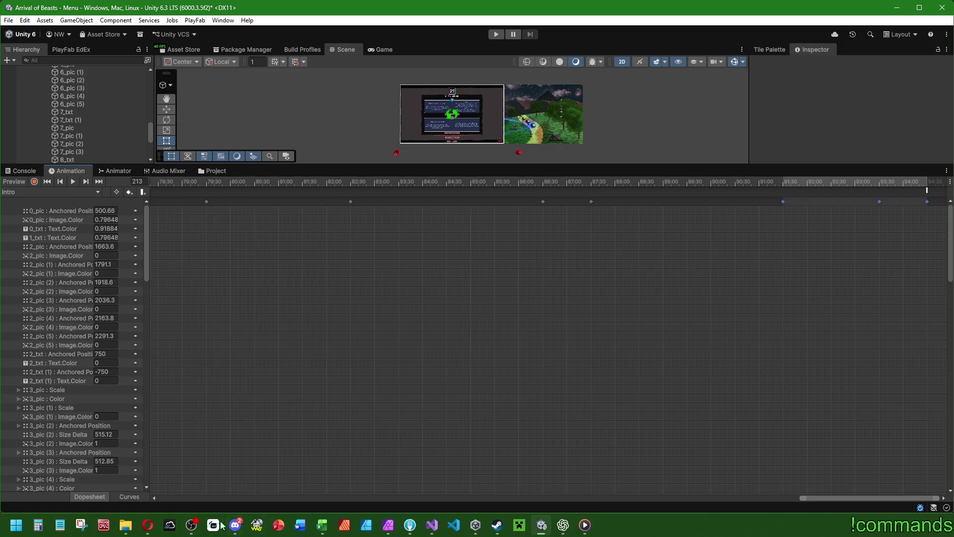
{"action": "left_click", "coordinate": [127, 528]}
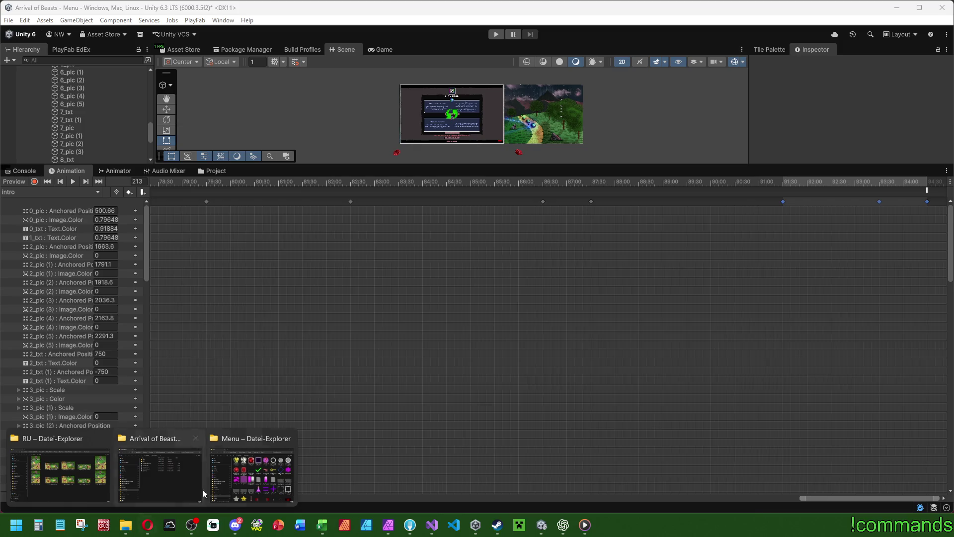
- Back in Unity, enlarge the Scene view and select the TheIntro object
{"action": "left_click", "coordinate": [251, 472]}
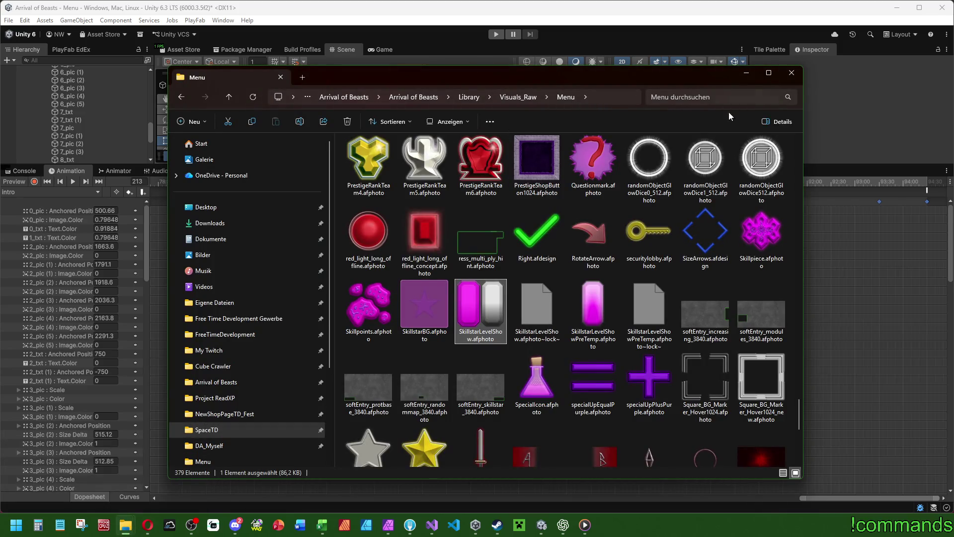
{"action": "left_click", "coordinate": [672, 7]}
{"action": "left_click_drag", "start_coordinate": [316, 165], "coordinate": [316, 400]}
{"action": "scroll", "coordinate": [94, 170], "scroll_direction": "up", "scroll_amount": 6}
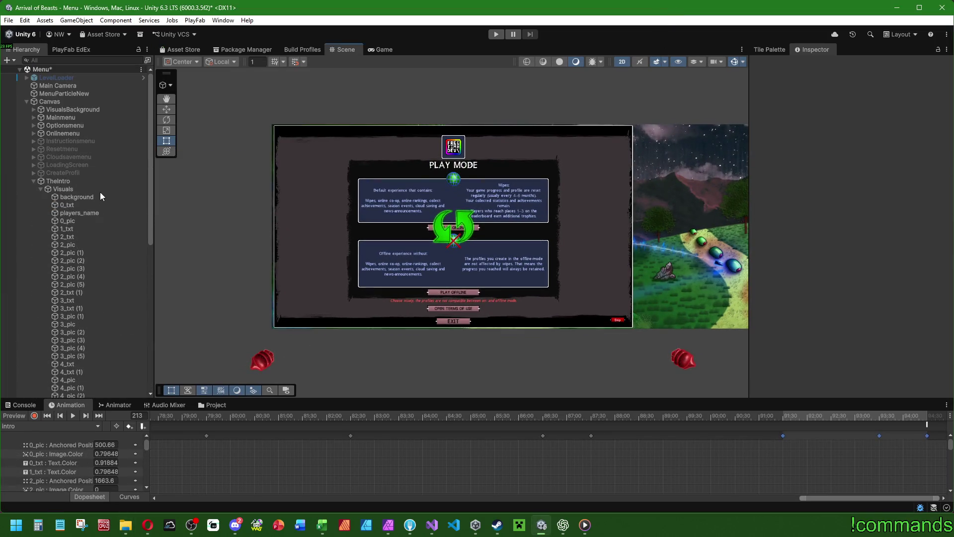
{"action": "left_click", "coordinate": [82, 181]}
{"action": "left_click", "coordinate": [288, 208]}
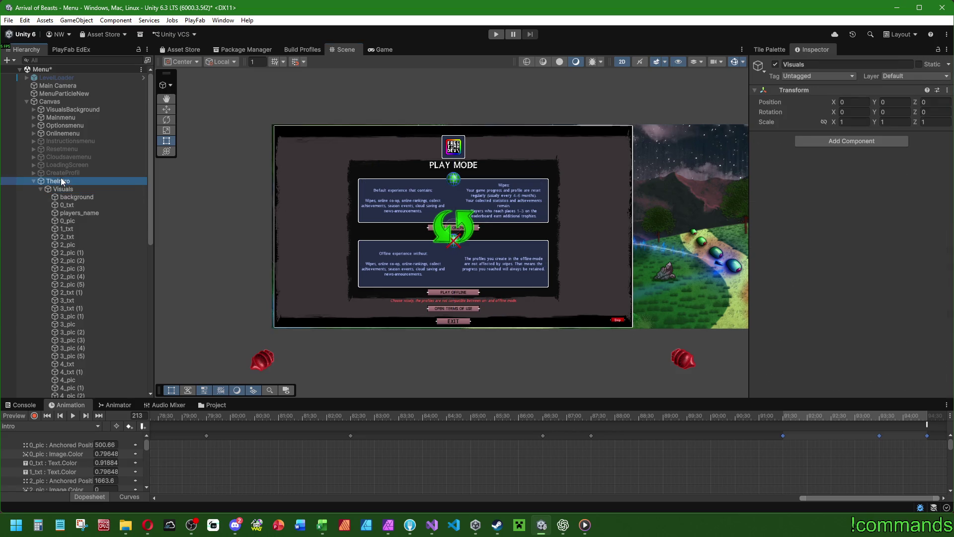
- Locate TheIntro's start_intro_music clip in the Audio folder and show it in Explorer
{"action": "right_click", "coordinate": [864, 258]}
{"action": "left_click", "coordinate": [862, 259]}
{"action": "left_click", "coordinate": [215, 405]}
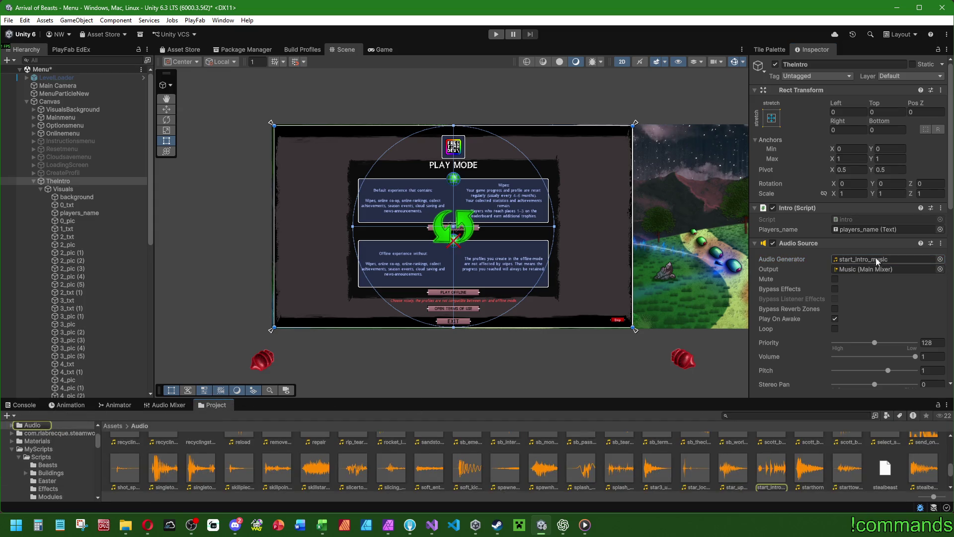
{"action": "left_click", "coordinate": [771, 469]}
{"action": "right_click", "coordinate": [779, 461]}
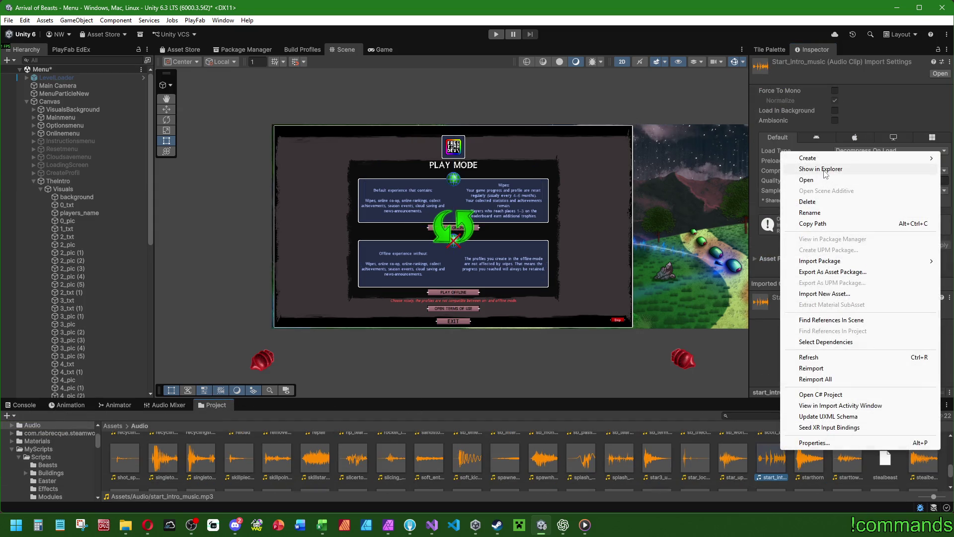
{"action": "left_click", "coordinate": [821, 169]}
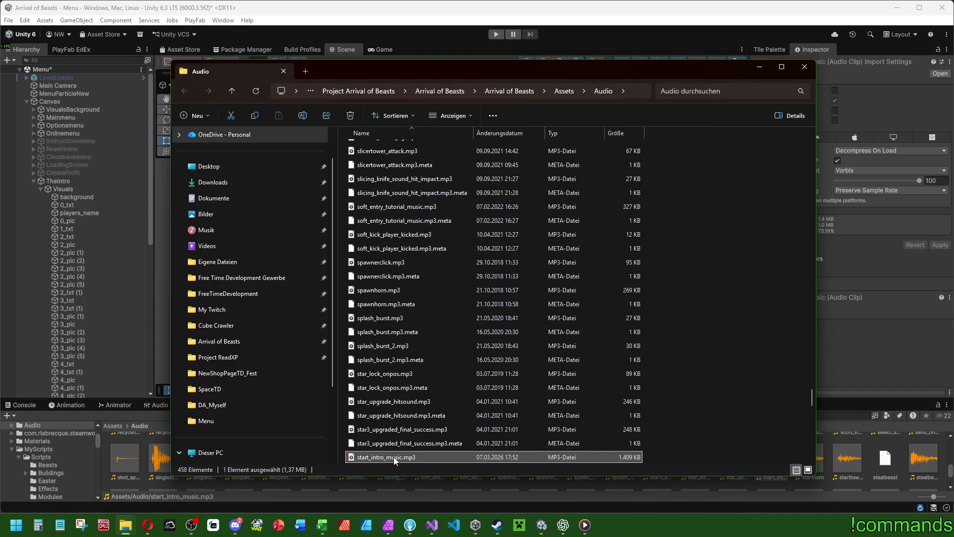
- Check start_intro_music.mp3's Details (length 1:00, 192 kbit/s, 48 kHz), then close Explorer and show Unity's Console
{"action": "right_click", "coordinate": [393, 457]}
{"action": "left_click", "coordinate": [443, 390]}
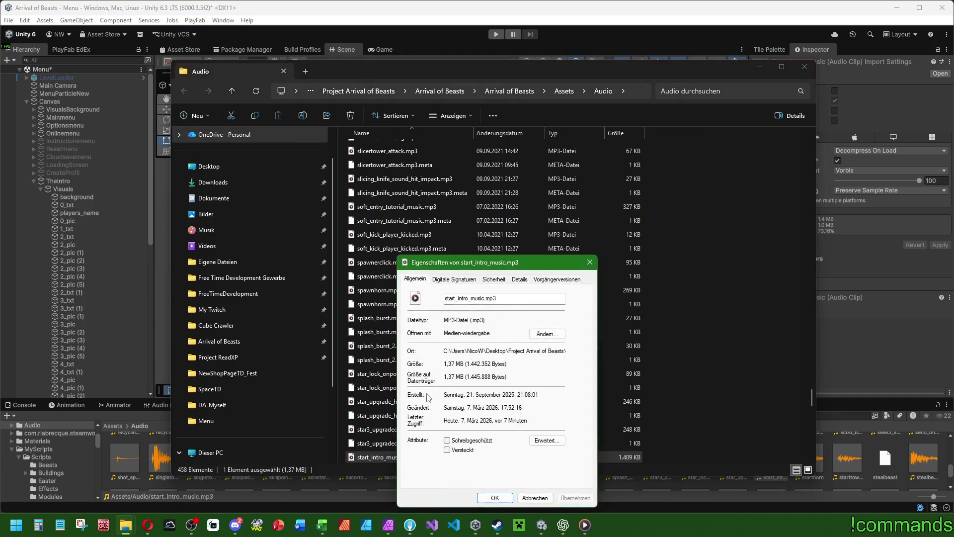
{"action": "left_click", "coordinate": [519, 279]}
{"action": "left_click_drag", "start_coordinate": [510, 261], "coordinate": [488, 210]}
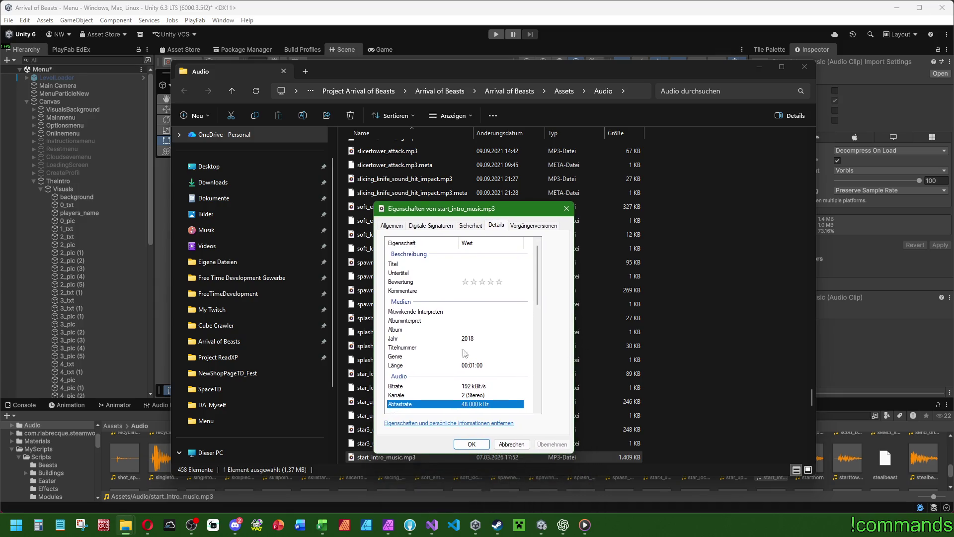
{"action": "left_click", "coordinate": [566, 209]}
{"action": "left_click", "coordinate": [804, 67]}
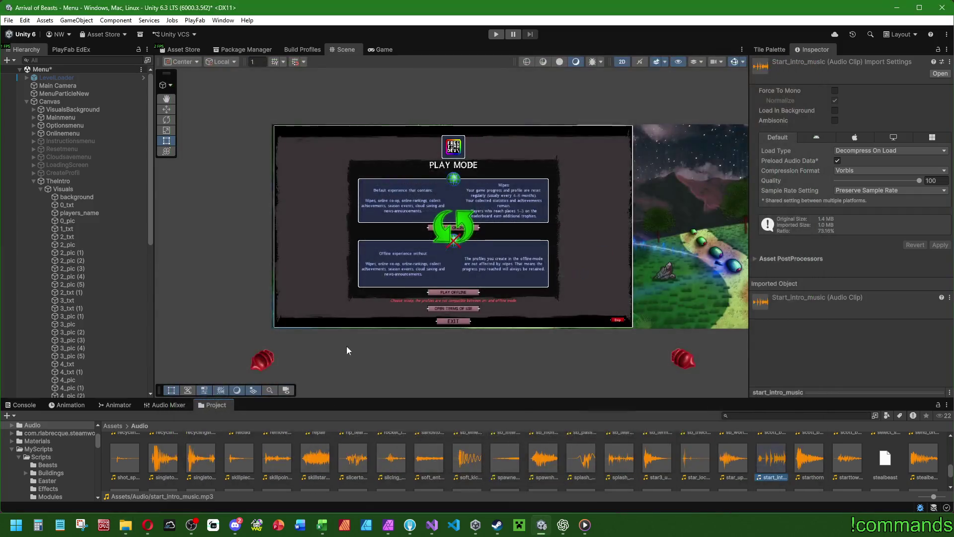
{"action": "left_click", "coordinate": [22, 405]}
- Select TheIntro > Visuals and open its Intro animation timeline in an enlarged panel
{"action": "left_click", "coordinate": [70, 182]}
{"action": "left_click", "coordinate": [70, 189]}
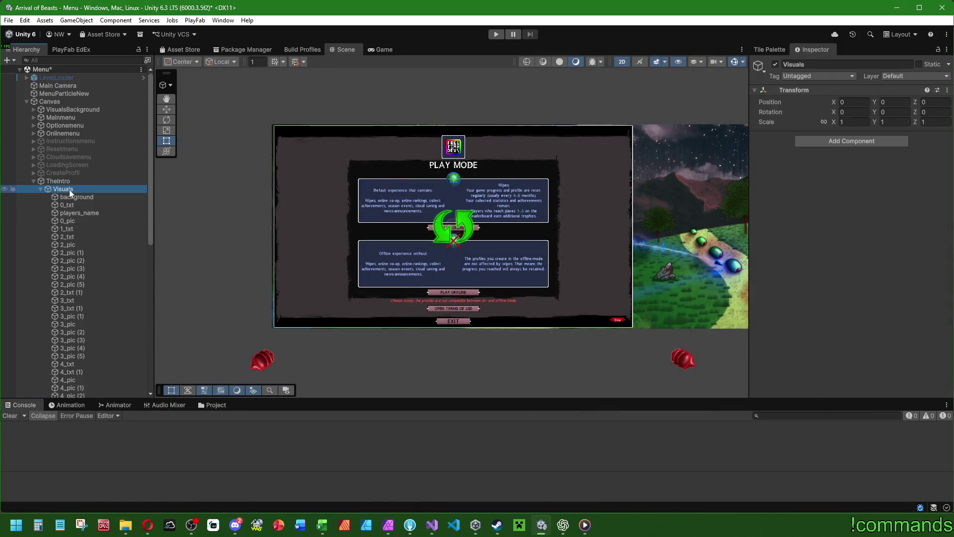
{"action": "left_click", "coordinate": [73, 404]}
{"action": "mouse_move", "coordinate": [328, 399]}
{"action": "left_mouse_down"}
{"action": "mouse_move", "coordinate": [353, 326]}
{"action": "mouse_move", "coordinate": [382, 169]}
{"action": "left_mouse_up"}
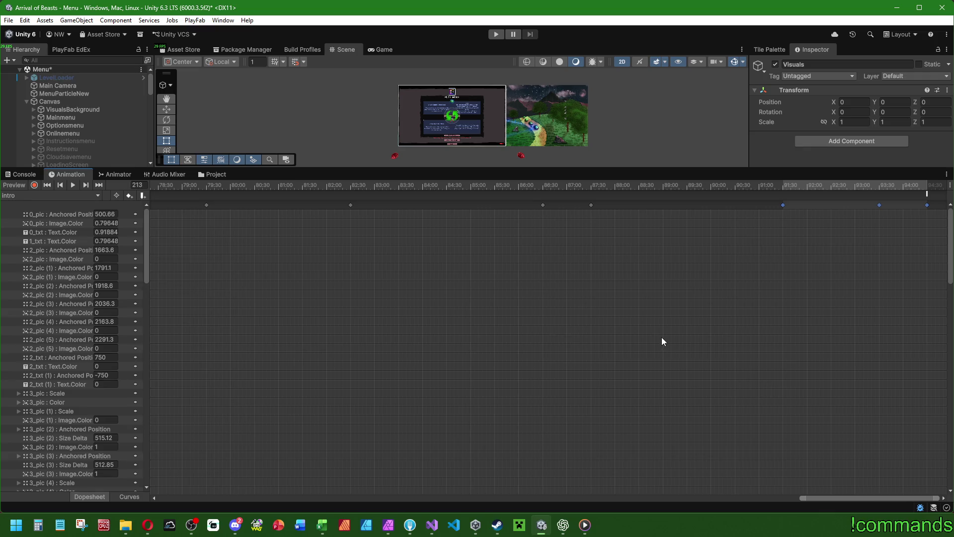
- Drag the last three, then two, keyframes and the FinishIntro event earlier
{"action": "left_click_drag", "start_coordinate": [941, 201], "coordinate": [721, 235]}
{"action": "left_click_drag", "start_coordinate": [926, 205], "coordinate": [854, 208]}
{"action": "mouse_move", "coordinate": [889, 243]}
{"action": "left_mouse_down"}
{"action": "mouse_move", "coordinate": [817, 198]}
{"action": "mouse_move", "coordinate": [798, 200]}
{"action": "left_mouse_up"}
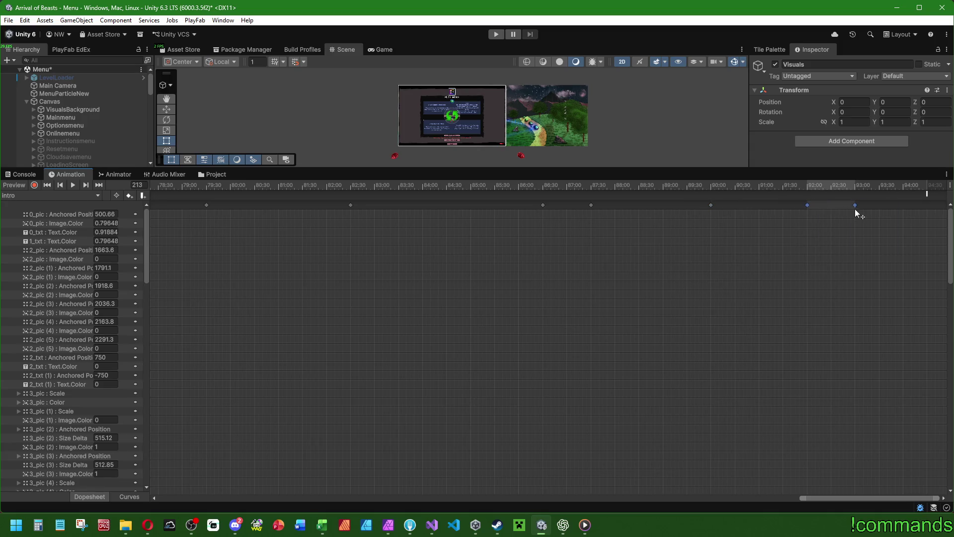
{"action": "left_click_drag", "start_coordinate": [855, 204], "coordinate": [830, 202]}
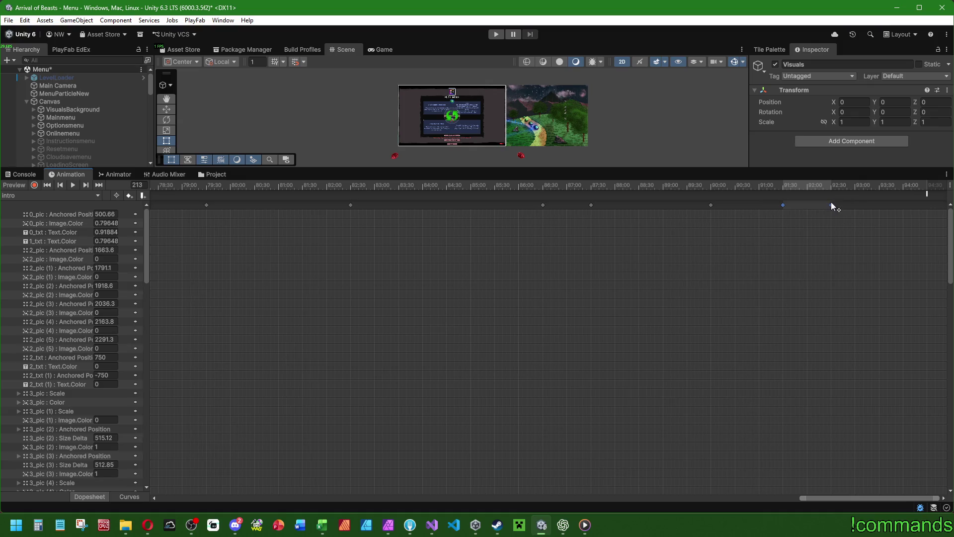
{"action": "left_click_drag", "start_coordinate": [928, 195], "coordinate": [830, 196]}
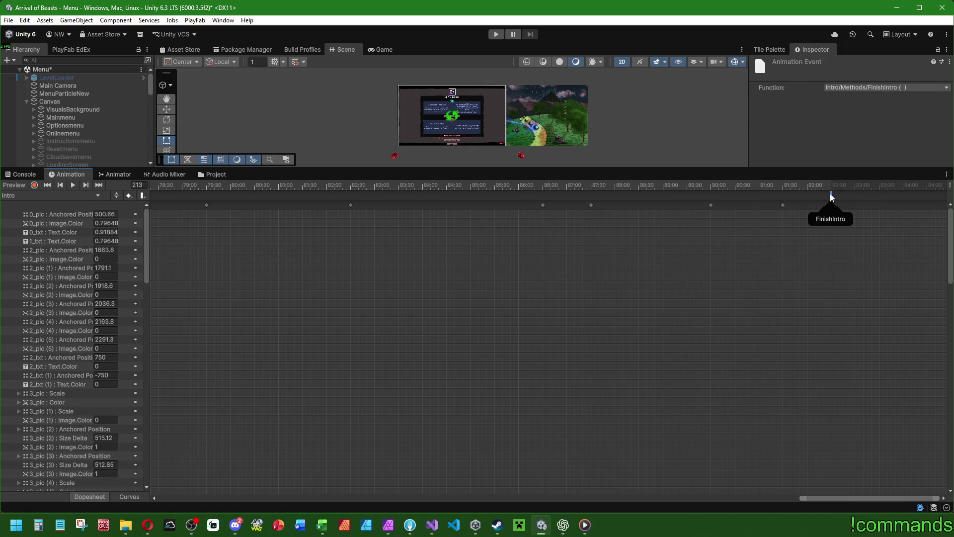
- Select the final five, then six, keyframes and move them earlier in the clip
{"action": "left_click_drag", "start_coordinate": [862, 242], "coordinate": [701, 164]}
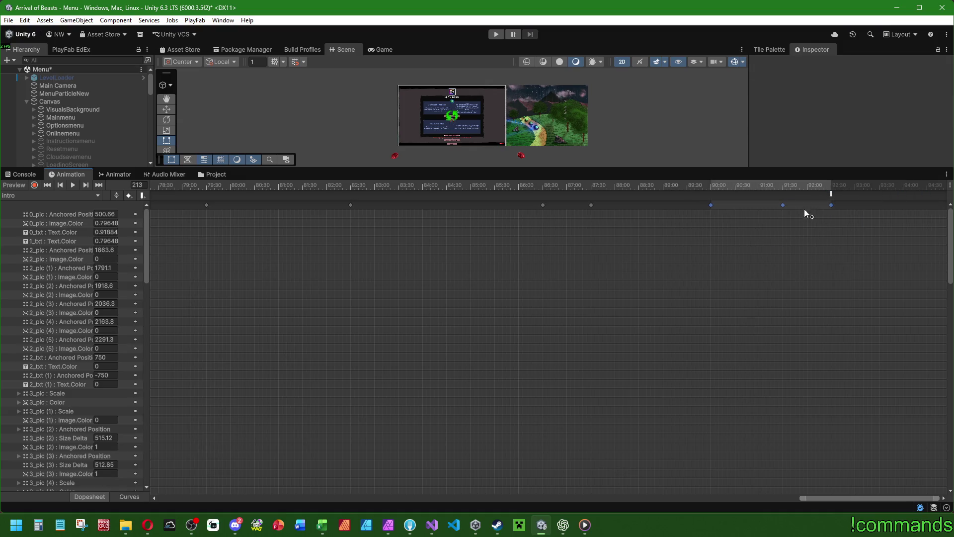
{"action": "left_click", "coordinate": [831, 195]}
{"action": "left_click_drag", "start_coordinate": [862, 251], "coordinate": [531, 187]}
{"action": "left_click_drag", "start_coordinate": [590, 204], "coordinate": [518, 193]}
{"action": "left_click_drag", "start_coordinate": [809, 264], "coordinate": [323, 175]}
{"action": "mouse_move", "coordinate": [350, 204]}
{"action": "left_mouse_down"}
{"action": "mouse_move", "coordinate": [281, 188]}
{"action": "mouse_move", "coordinate": [301, 187]}
{"action": "left_mouse_up"}
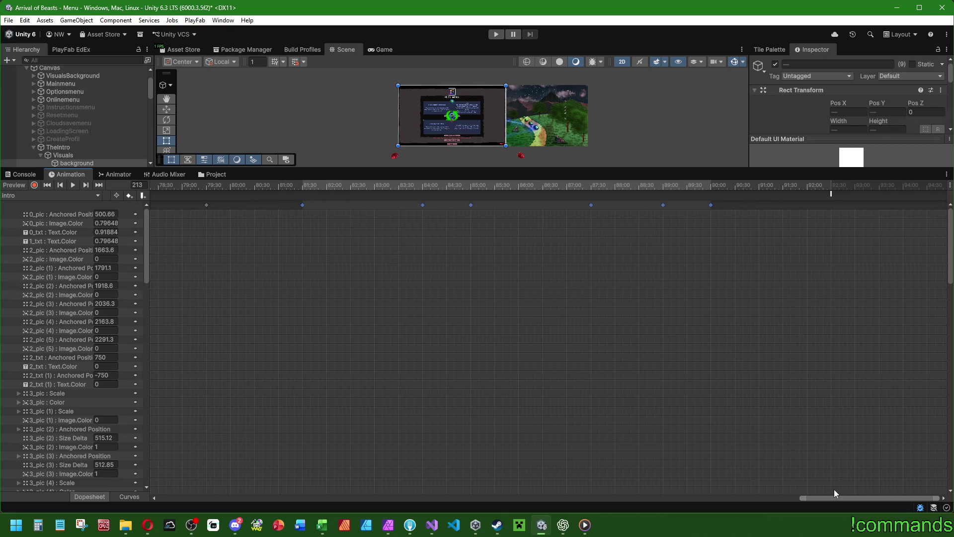
- Shift the keys from about 79:00 to 91:00 earlier, re-maximizing the Unity window
{"action": "left_click_drag", "start_coordinate": [800, 498], "coordinate": [780, 495]}
{"action": "left_click_drag", "start_coordinate": [775, 273], "coordinate": [407, 133]}
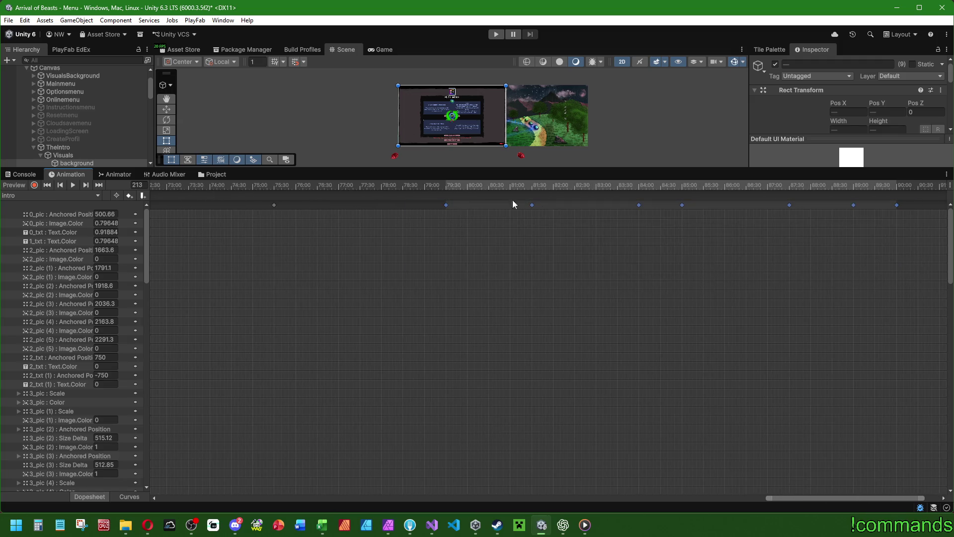
{"action": "left_click_drag", "start_coordinate": [532, 205], "coordinate": [466, 203]}
{"action": "mouse_move", "coordinate": [899, 273]}
{"action": "left_mouse_down"}
{"action": "mouse_move", "coordinate": [903, 242]}
{"action": "mouse_move", "coordinate": [733, 201]}
{"action": "mouse_move", "coordinate": [323, 200]}
{"action": "left_mouse_up"}
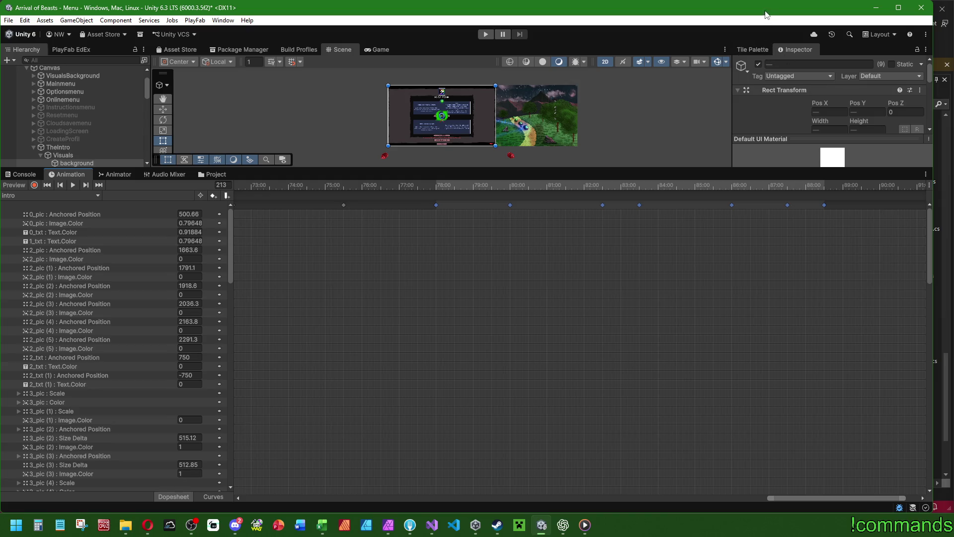
{"action": "double_click", "coordinate": [766, 14]}
{"action": "left_click_drag", "start_coordinate": [902, 245], "coordinate": [428, 202]}
{"action": "mouse_move", "coordinate": [877, 253]}
{"action": "left_mouse_down"}
{"action": "mouse_move", "coordinate": [413, 133]}
{"action": "mouse_move", "coordinate": [346, 125]}
{"action": "left_mouse_up"}
- Move the later keys from 72:29 about a second earlier
{"action": "left_click_drag", "start_coordinate": [824, 498], "coordinate": [778, 498]}
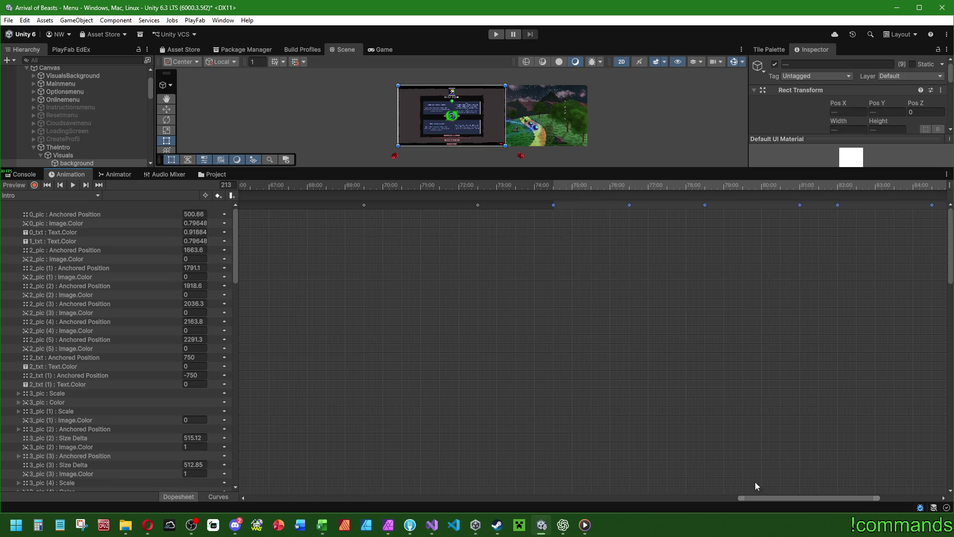
{"action": "left_click_drag", "start_coordinate": [878, 498], "coordinate": [939, 498]}
{"action": "left_click_drag", "start_coordinate": [833, 274], "coordinate": [378, 200]}
{"action": "mouse_move", "coordinate": [830, 255]}
{"action": "left_mouse_down"}
{"action": "mouse_move", "coordinate": [308, 149]}
{"action": "mouse_move", "coordinate": [333, 204]}
{"action": "mouse_move", "coordinate": [289, 204]}
{"action": "left_mouse_up"}
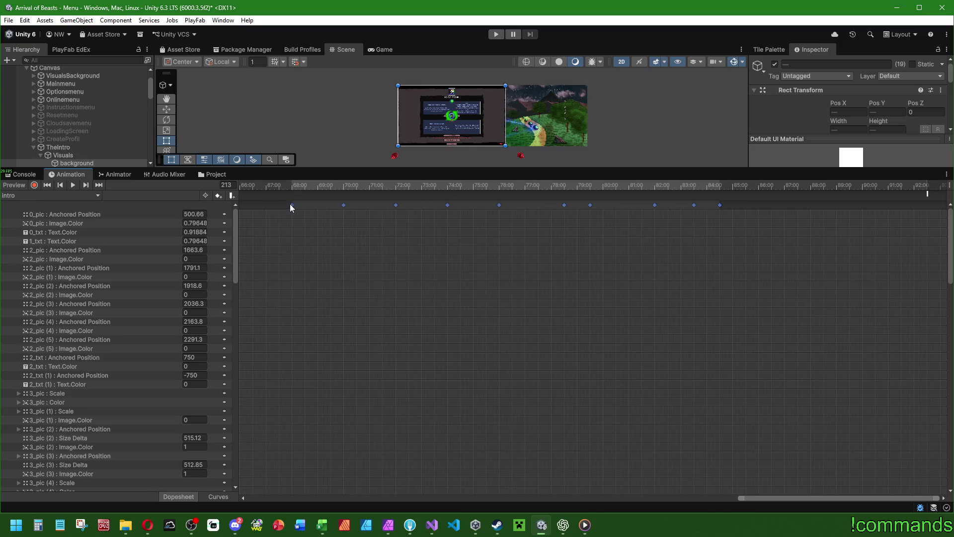
{"action": "left_click_drag", "start_coordinate": [749, 497], "coordinate": [694, 497]}
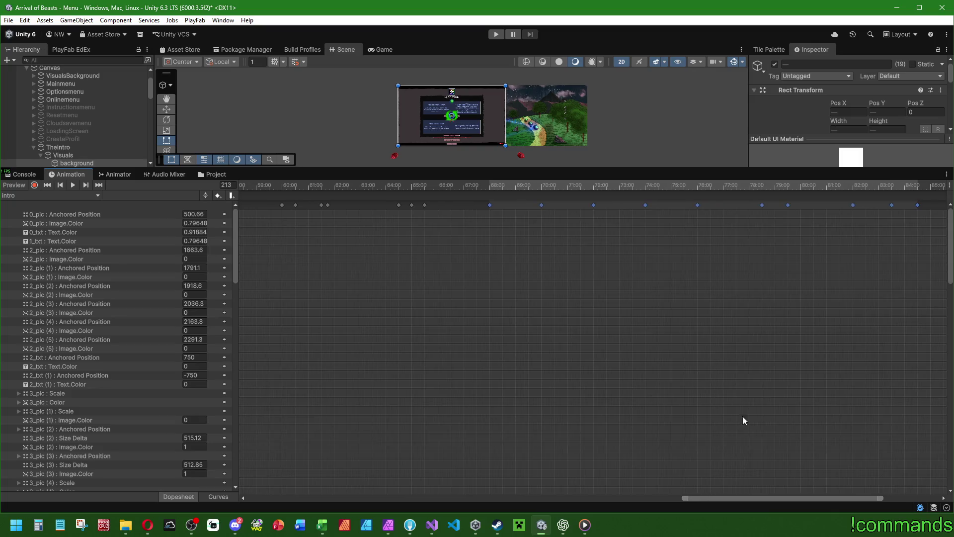
{"action": "left_click_drag", "start_coordinate": [936, 242], "coordinate": [467, 156]}
{"action": "left_click_drag", "start_coordinate": [489, 204], "coordinate": [474, 204]}
- Slide the later keyframes to 59:29 and pull the FinishIntro event earlier to about 60:00
{"action": "mouse_move", "coordinate": [936, 230]}
{"action": "left_mouse_down"}
{"action": "mouse_move", "coordinate": [373, 184]}
{"action": "mouse_move", "coordinate": [391, 204]}
{"action": "mouse_move", "coordinate": [374, 207]}
{"action": "left_mouse_up"}
{"action": "left_click", "coordinate": [919, 232]}
{"action": "left_click_drag", "start_coordinate": [919, 230], "coordinate": [274, 183]}
{"action": "left_click_drag", "start_coordinate": [711, 497], "coordinate": [655, 496]}
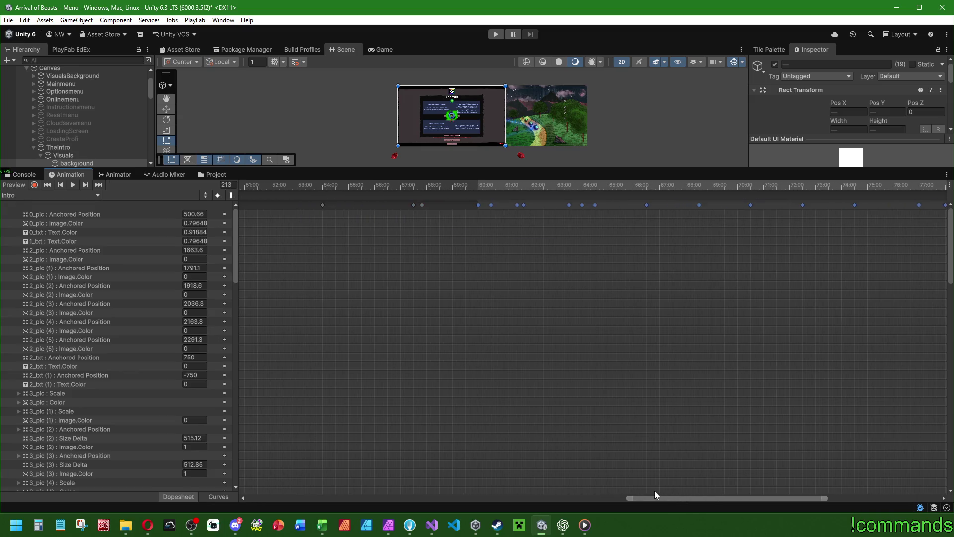
{"action": "left_click_drag", "start_coordinate": [481, 207], "coordinate": [468, 205]}
{"action": "left_click_drag", "start_coordinate": [825, 498], "coordinate": [940, 497]}
{"action": "mouse_move", "coordinate": [798, 237]}
{"action": "left_mouse_down"}
{"action": "mouse_move", "coordinate": [586, 199]}
{"action": "mouse_move", "coordinate": [465, 153]}
{"action": "left_mouse_up"}
{"action": "mouse_move", "coordinate": [928, 194]}
{"action": "left_mouse_down"}
{"action": "mouse_move", "coordinate": [389, 203]}
{"action": "mouse_move", "coordinate": [399, 196]}
{"action": "left_mouse_up"}
{"action": "mouse_move", "coordinate": [835, 246]}
{"action": "left_mouse_down"}
{"action": "mouse_move", "coordinate": [390, 194]}
{"action": "mouse_move", "coordinate": [352, 195]}
{"action": "mouse_move", "coordinate": [342, 206]}
{"action": "left_mouse_up"}
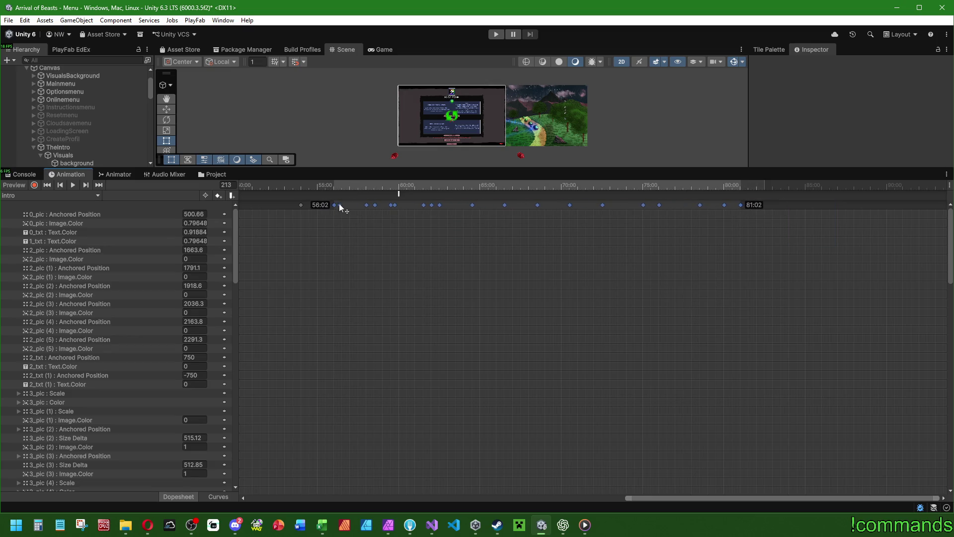
- Slide the later block of Intro keyframes earlier in small steps
{"action": "left_click_drag", "start_coordinate": [338, 204], "coordinate": [339, 204]}
{"action": "left_click_drag", "start_coordinate": [628, 497], "coordinate": [594, 496]}
{"action": "mouse_move", "coordinate": [928, 245]}
{"action": "left_mouse_down"}
{"action": "mouse_move", "coordinate": [685, 195]}
{"action": "mouse_move", "coordinate": [445, 179]}
{"action": "left_mouse_up"}
{"action": "left_click_drag", "start_coordinate": [490, 205], "coordinate": [464, 207]}
{"action": "left_click", "coordinate": [710, 203]}
{"action": "left_click_drag", "start_coordinate": [710, 202], "coordinate": [390, 172]}
{"action": "left_click_drag", "start_coordinate": [389, 204], "coordinate": [378, 202]}
{"action": "mouse_move", "coordinate": [905, 236]}
{"action": "left_mouse_down"}
{"action": "mouse_move", "coordinate": [356, 189]}
{"action": "mouse_move", "coordinate": [339, 206]}
{"action": "mouse_move", "coordinate": [284, 205]}
{"action": "left_mouse_up"}
- Nudge the keys from the middle of the clip onward slightly earlier again
{"action": "left_click_drag", "start_coordinate": [598, 496], "coordinate": [535, 496]}
{"action": "mouse_move", "coordinate": [885, 245]}
{"action": "left_mouse_down"}
{"action": "mouse_move", "coordinate": [524, 178]}
{"action": "mouse_move", "coordinate": [365, 164]}
{"action": "left_mouse_up"}
{"action": "left_click_drag", "start_coordinate": [367, 205], "coordinate": [361, 204]}
{"action": "mouse_move", "coordinate": [881, 232]}
{"action": "left_mouse_down"}
{"action": "mouse_move", "coordinate": [473, 162]}
{"action": "mouse_move", "coordinate": [372, 187]}
{"action": "mouse_move", "coordinate": [374, 204]}
{"action": "mouse_move", "coordinate": [873, 224]}
{"action": "mouse_move", "coordinate": [339, 144]}
{"action": "left_mouse_up"}
{"action": "left_click_drag", "start_coordinate": [347, 206], "coordinate": [340, 205]}
{"action": "mouse_move", "coordinate": [873, 214]}
{"action": "left_mouse_down"}
{"action": "mouse_move", "coordinate": [332, 109]}
{"action": "mouse_move", "coordinate": [314, 204]}
{"action": "left_mouse_up"}
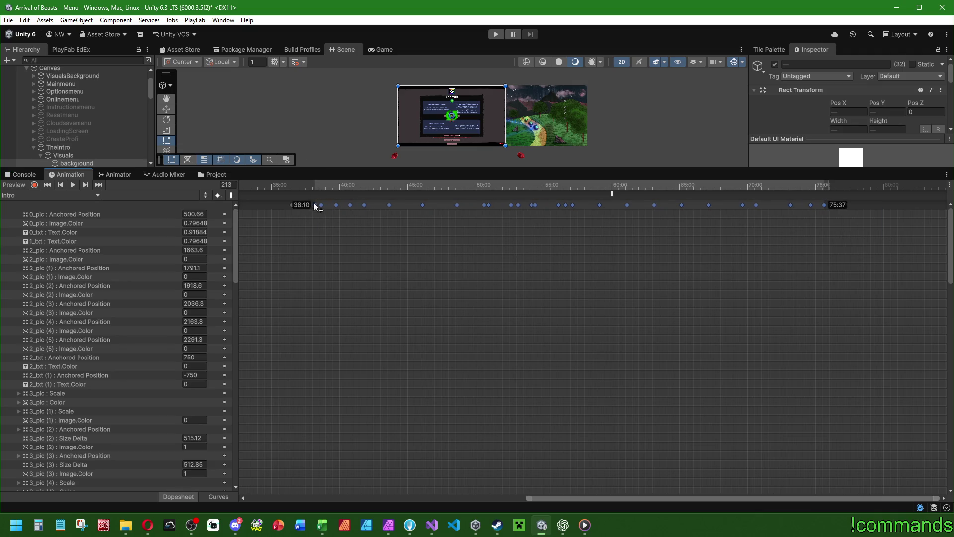
{"action": "left_click_drag", "start_coordinate": [863, 235], "coordinate": [293, 121]}
- Move the later keys about a second earlier so the block spans roughly 35:50 to 74:57
{"action": "left_click_drag", "start_coordinate": [533, 501], "coordinate": [477, 498]}
{"action": "left_click_drag", "start_coordinate": [368, 205], "coordinate": [355, 202]}
{"action": "mouse_move", "coordinate": [873, 227]}
{"action": "left_mouse_down"}
{"action": "mouse_move", "coordinate": [295, 120]}
{"action": "mouse_move", "coordinate": [314, 114]}
{"action": "left_mouse_up"}
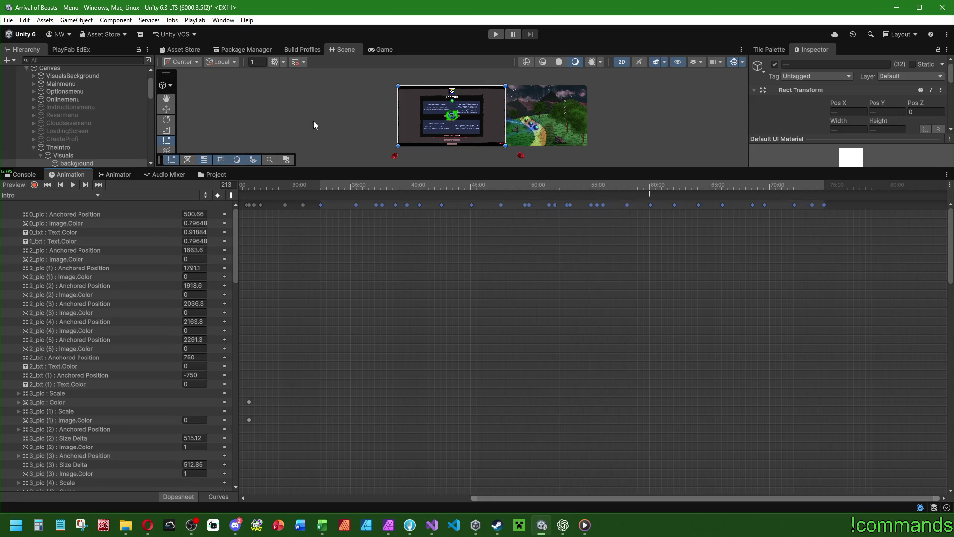
{"action": "left_click_drag", "start_coordinate": [320, 204], "coordinate": [315, 204]}
{"action": "mouse_move", "coordinate": [855, 235]}
{"action": "left_mouse_down"}
{"action": "mouse_move", "coordinate": [333, 133]}
{"action": "mouse_move", "coordinate": [298, 165]}
{"action": "left_mouse_up"}
{"action": "left_click_drag", "start_coordinate": [302, 206], "coordinate": [297, 204]}
{"action": "mouse_move", "coordinate": [862, 246]}
{"action": "left_mouse_down"}
{"action": "mouse_move", "coordinate": [299, 201]}
{"action": "mouse_move", "coordinate": [279, 185]}
{"action": "mouse_move", "coordinate": [278, 207]}
{"action": "left_mouse_up"}
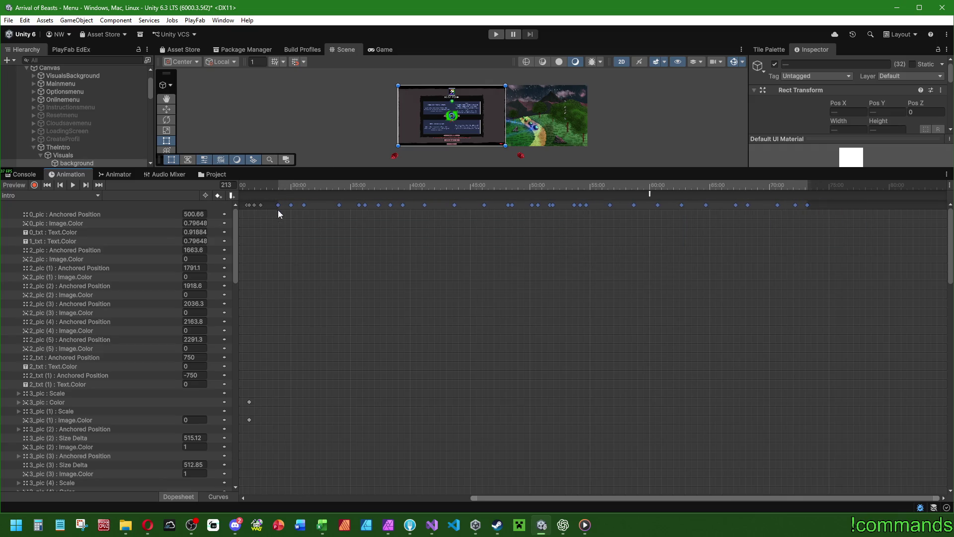
{"action": "left_click_drag", "start_coordinate": [473, 498], "coordinate": [368, 499]}
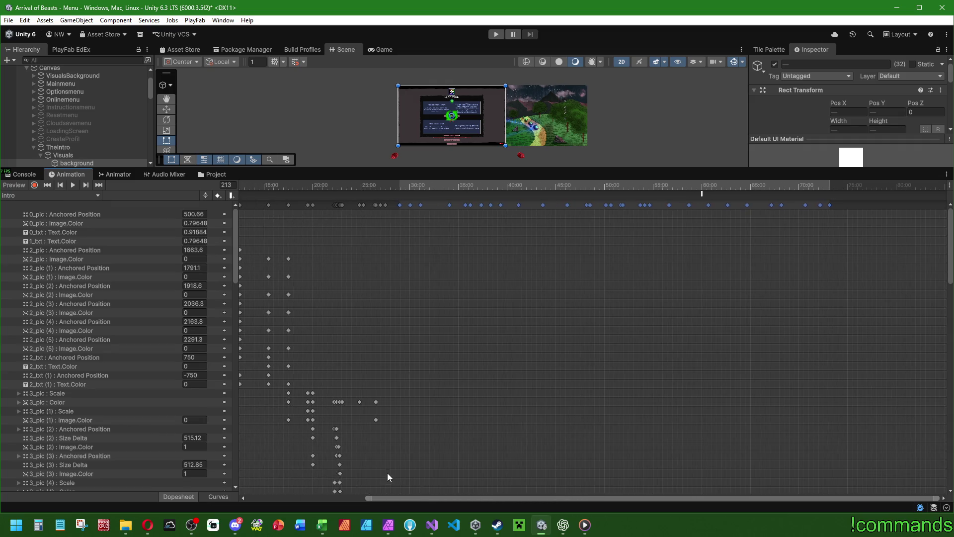
- Move the keys from 28:57 onward, including the 3_pic rows, earlier
{"action": "mouse_move", "coordinate": [675, 243]}
{"action": "left_mouse_down"}
{"action": "mouse_move", "coordinate": [660, 198]}
{"action": "mouse_move", "coordinate": [402, 174]}
{"action": "left_mouse_up"}
{"action": "left_click_drag", "start_coordinate": [398, 210], "coordinate": [396, 204]}
{"action": "mouse_move", "coordinate": [852, 245]}
{"action": "left_mouse_down"}
{"action": "mouse_move", "coordinate": [509, 132]}
{"action": "mouse_move", "coordinate": [368, 110]}
{"action": "left_mouse_up"}
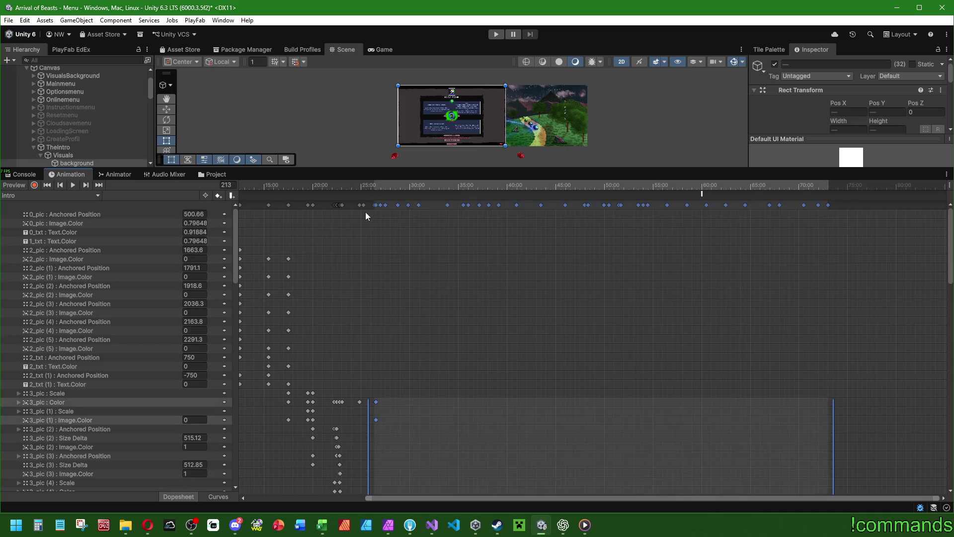
{"action": "left_click_drag", "start_coordinate": [373, 205], "coordinate": [373, 205]}
{"action": "mouse_move", "coordinate": [873, 231]}
{"action": "left_mouse_down"}
{"action": "mouse_move", "coordinate": [359, 106]}
{"action": "mouse_move", "coordinate": [358, 124]}
{"action": "left_mouse_up"}
{"action": "left_click_drag", "start_coordinate": [359, 204], "coordinate": [353, 205]}
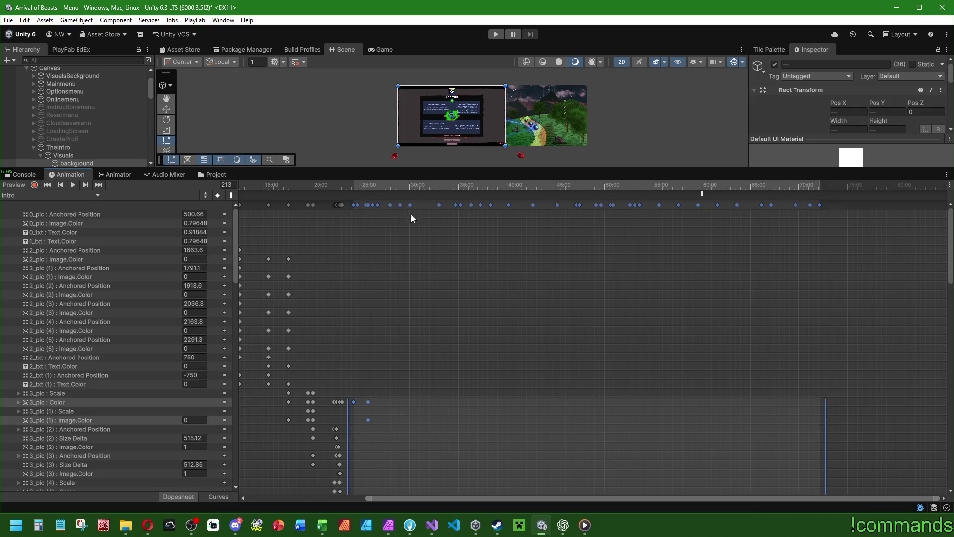
{"action": "mouse_move", "coordinate": [861, 232]}
{"action": "left_mouse_down"}
{"action": "mouse_move", "coordinate": [345, 113]}
{"action": "mouse_move", "coordinate": [333, 204]}
{"action": "mouse_move", "coordinate": [556, 147]}
{"action": "mouse_move", "coordinate": [301, 90]}
{"action": "left_mouse_up"}
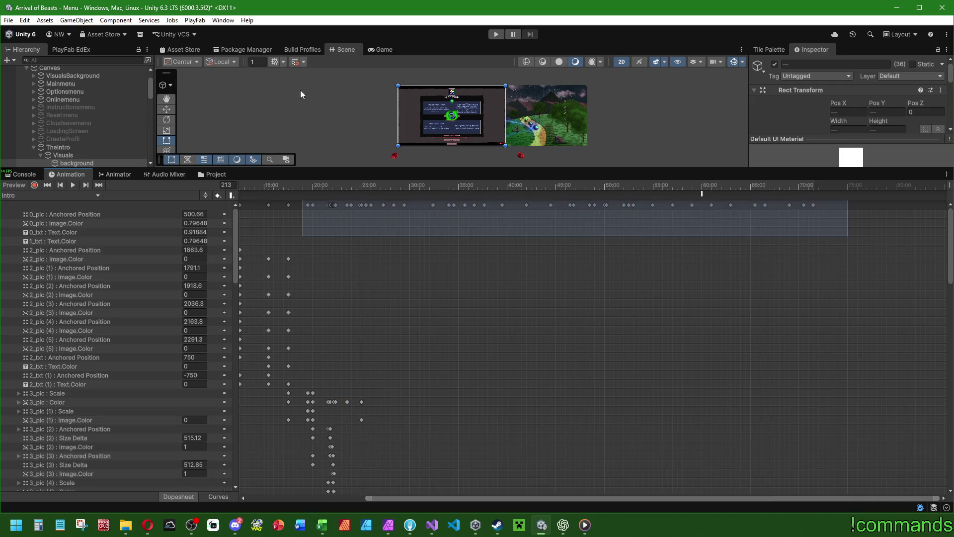
{"action": "left_click_drag", "start_coordinate": [311, 203], "coordinate": [306, 202]}
{"action": "mouse_move", "coordinate": [849, 236]}
{"action": "left_mouse_down"}
{"action": "mouse_move", "coordinate": [780, 240]}
{"action": "mouse_move", "coordinate": [354, 130]}
{"action": "mouse_move", "coordinate": [276, 200]}
{"action": "mouse_move", "coordinate": [280, 206]}
{"action": "left_mouse_up"}
- Pull the keys from 14:46 to the end earlier to about 12:30
{"action": "left_click_drag", "start_coordinate": [367, 498], "coordinate": [247, 498]}
{"action": "mouse_move", "coordinate": [844, 218]}
{"action": "left_mouse_down"}
{"action": "mouse_move", "coordinate": [370, 162]}
{"action": "mouse_move", "coordinate": [388, 181]}
{"action": "left_mouse_up"}
{"action": "left_click_drag", "start_coordinate": [825, 224], "coordinate": [370, 131]}
{"action": "left_click_drag", "start_coordinate": [380, 204], "coordinate": [375, 208]}
{"action": "mouse_move", "coordinate": [860, 228]}
{"action": "left_mouse_down"}
{"action": "mouse_move", "coordinate": [359, 159]}
{"action": "mouse_move", "coordinate": [371, 156]}
{"action": "left_mouse_up"}
{"action": "left_click_drag", "start_coordinate": [375, 208], "coordinate": [359, 206]}
{"action": "mouse_move", "coordinate": [831, 227]}
{"action": "left_mouse_down"}
{"action": "mouse_move", "coordinate": [404, 199]}
{"action": "mouse_move", "coordinate": [349, 147]}
{"action": "left_mouse_up"}
{"action": "left_click_drag", "start_coordinate": [354, 203], "coordinate": [353, 205]}
- Shift keys from 11:00, 10:15, 4:00 and 2:30 onward earlier, starting the block near 1:27
{"action": "left_click_drag", "start_coordinate": [825, 226], "coordinate": [349, 135]}
{"action": "left_click_drag", "start_coordinate": [355, 207], "coordinate": [352, 207]}
{"action": "left_click_drag", "start_coordinate": [776, 229], "coordinate": [339, 156]}
{"action": "left_click_drag", "start_coordinate": [342, 207], "coordinate": [337, 205]}
{"action": "mouse_move", "coordinate": [847, 228]}
{"action": "left_mouse_down"}
{"action": "mouse_move", "coordinate": [404, 189]}
{"action": "mouse_move", "coordinate": [323, 135]}
{"action": "mouse_move", "coordinate": [312, 141]}
{"action": "left_mouse_up"}
{"action": "left_click_drag", "start_coordinate": [314, 205], "coordinate": [292, 208]}
{"action": "left_click_drag", "start_coordinate": [814, 225], "coordinate": [274, 169]}
{"action": "left_click_drag", "start_coordinate": [279, 205], "coordinate": [274, 207]}
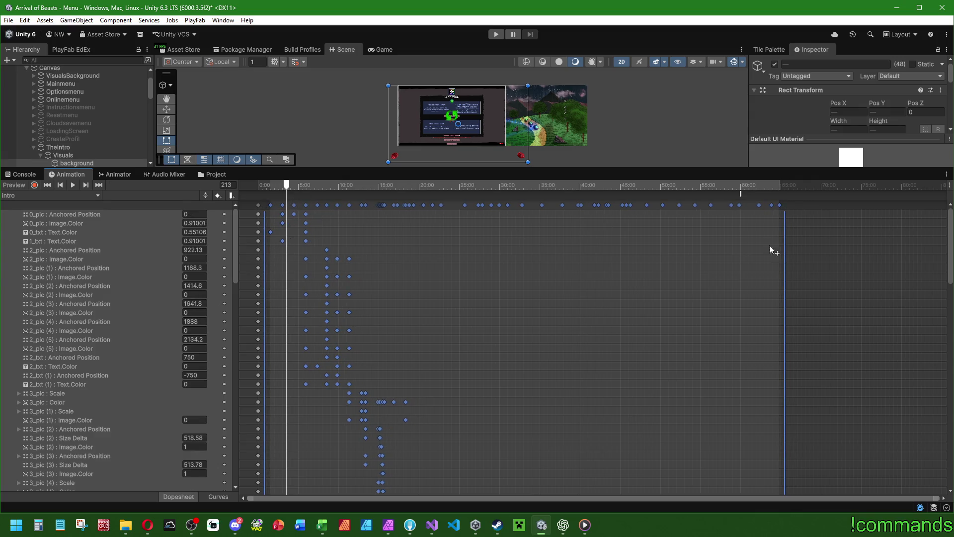
- Move the keys from 25:00, 31:49, 35:00 and 48:39 onward earlier
{"action": "mouse_move", "coordinate": [836, 218]}
{"action": "left_mouse_down"}
{"action": "mouse_move", "coordinate": [788, 204]}
{"action": "mouse_move", "coordinate": [458, 205]}
{"action": "left_mouse_up"}
{"action": "mouse_move", "coordinate": [863, 245]}
{"action": "left_mouse_down"}
{"action": "mouse_move", "coordinate": [512, 200]}
{"action": "mouse_move", "coordinate": [529, 204]}
{"action": "left_mouse_up"}
{"action": "mouse_move", "coordinate": [802, 237]}
{"action": "left_mouse_down"}
{"action": "mouse_move", "coordinate": [609, 163]}
{"action": "mouse_move", "coordinate": [545, 150]}
{"action": "left_mouse_up"}
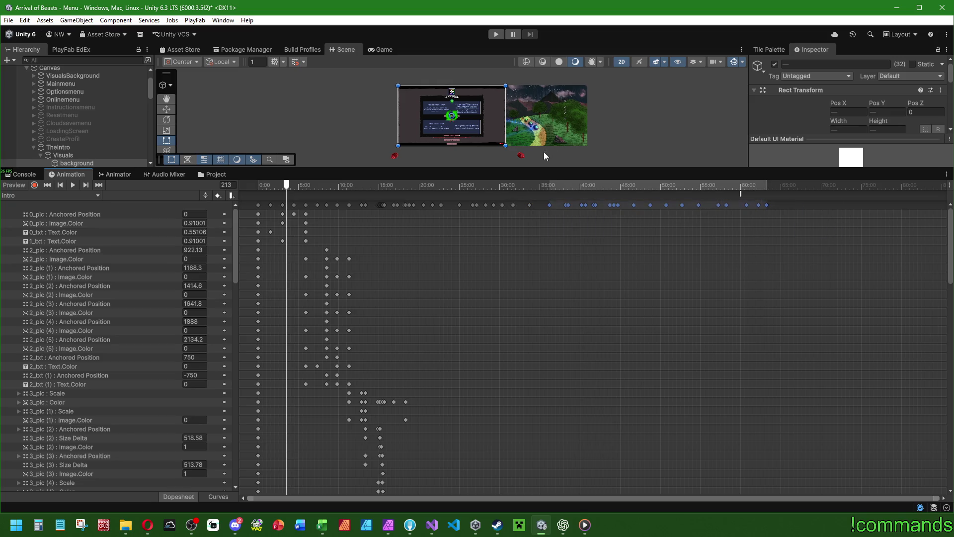
{"action": "mouse_move", "coordinate": [786, 237]}
{"action": "left_mouse_down"}
{"action": "mouse_move", "coordinate": [552, 200]}
{"action": "mouse_move", "coordinate": [561, 202]}
{"action": "left_mouse_up"}
{"action": "mouse_move", "coordinate": [832, 246]}
{"action": "left_mouse_down"}
{"action": "mouse_move", "coordinate": [802, 207]}
{"action": "mouse_move", "coordinate": [616, 202]}
{"action": "mouse_move", "coordinate": [624, 203]}
{"action": "left_mouse_up"}
{"action": "mouse_move", "coordinate": [769, 238]}
{"action": "left_mouse_down"}
{"action": "mouse_move", "coordinate": [622, 200]}
{"action": "mouse_move", "coordinate": [637, 199]}
{"action": "left_mouse_up"}
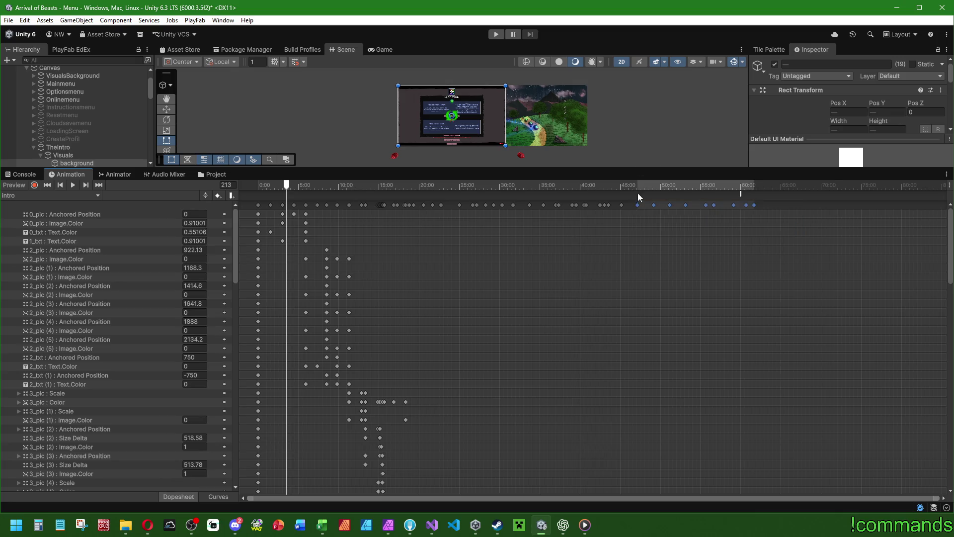
{"action": "mouse_move", "coordinate": [806, 246]}
{"action": "left_mouse_down"}
{"action": "mouse_move", "coordinate": [662, 200]}
{"action": "mouse_move", "coordinate": [650, 204]}
{"action": "left_mouse_up"}
- Pull the last keys from 50:40 earlier so the clip ends around 60:00
{"action": "left_click_drag", "start_coordinate": [827, 264], "coordinate": [651, 200]}
{"action": "left_click_drag", "start_coordinate": [666, 205], "coordinate": [659, 205]}
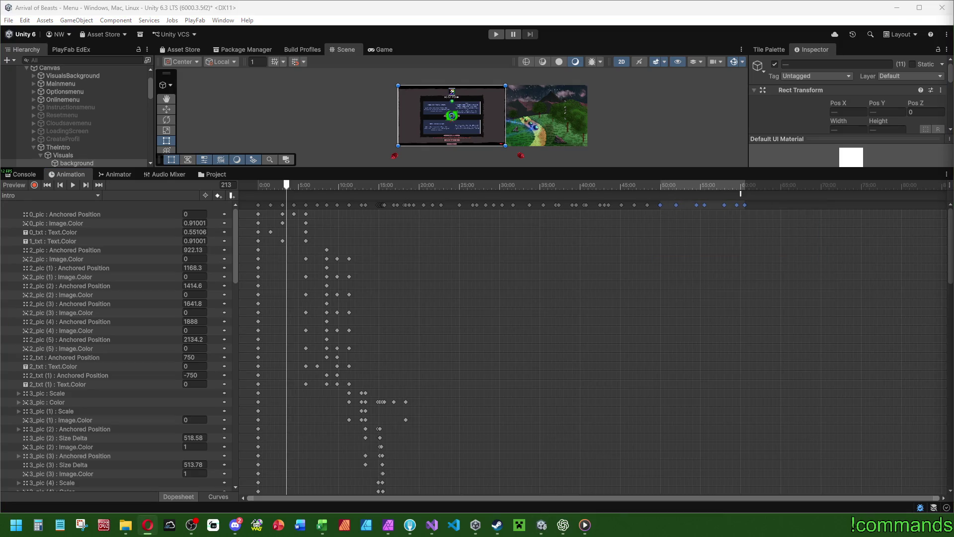
{"action": "left_click_drag", "start_coordinate": [795, 237], "coordinate": [679, 201]}
{"action": "left_click_drag", "start_coordinate": [677, 205], "coordinate": [673, 204]}
{"action": "left_click", "coordinate": [836, 231]}
{"action": "mouse_move", "coordinate": [836, 230]}
{"action": "left_mouse_down"}
{"action": "mouse_move", "coordinate": [692, 199]}
{"action": "mouse_move", "coordinate": [728, 204]}
{"action": "left_mouse_up"}
{"action": "scroll", "coordinate": [791, 214], "scroll_direction": "up", "scroll_amount": 3}
{"action": "scroll", "coordinate": [624, 262], "scroll_direction": "down", "scroll_amount": 2}
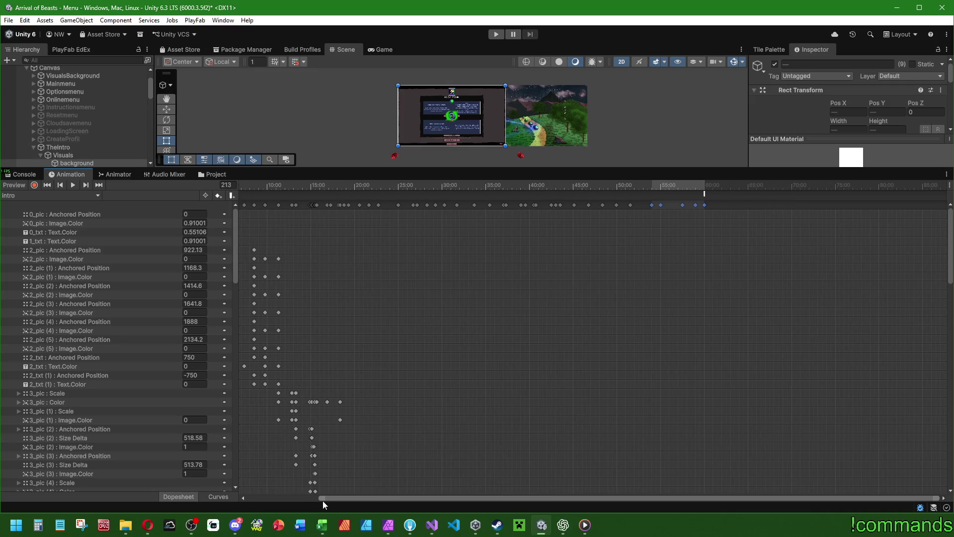
{"action": "left_click_drag", "start_coordinate": [323, 500], "coordinate": [251, 500]}
{"action": "left_click_drag", "start_coordinate": [934, 499], "coordinate": [736, 487]}
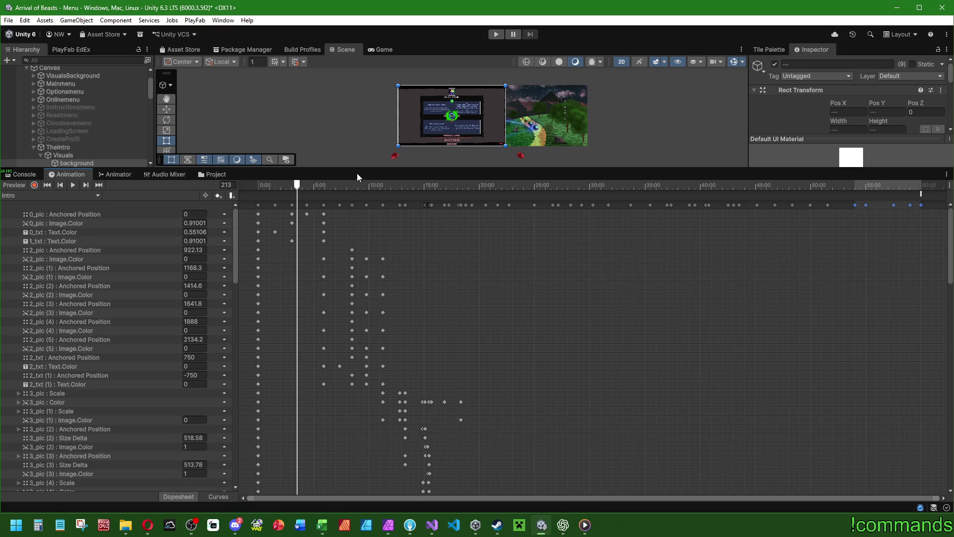
- Reset the playhead to the start and enlarge the Scene view
{"action": "key", "text": "shift+comma"}
{"action": "left_click_drag", "start_coordinate": [268, 169], "coordinate": [269, 386]}
{"action": "key", "text": "alt+Tab"}
{"action": "left_click_drag", "start_coordinate": [446, 389], "coordinate": [426, 418]}
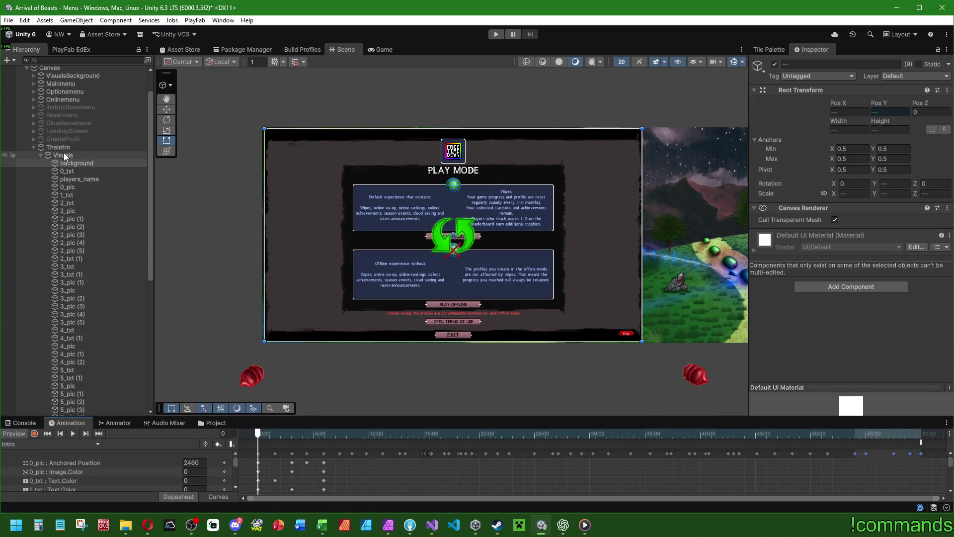
- Reveal the start_intro_music clip from Assets/Audio in the file explorer
{"action": "left_click", "coordinate": [106, 526]}
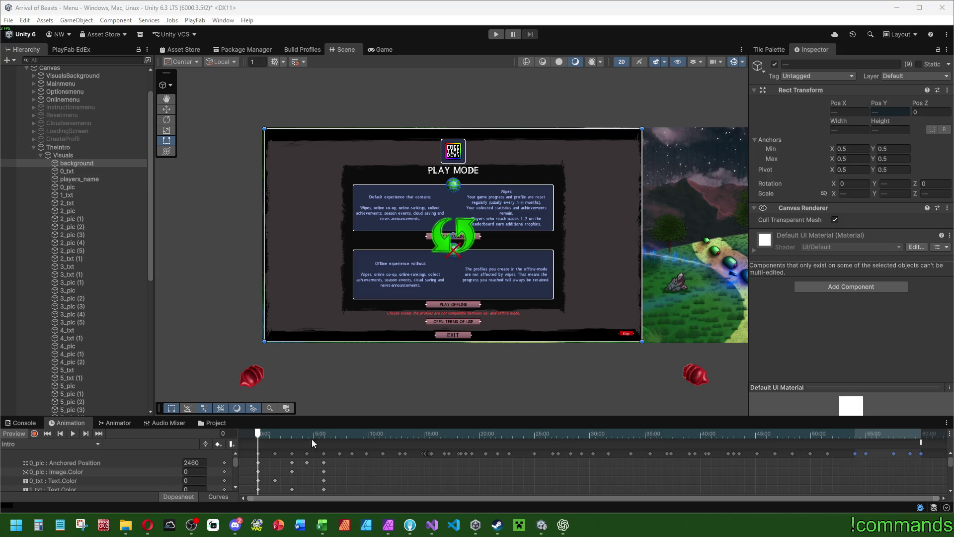
{"action": "left_click", "coordinate": [213, 422]}
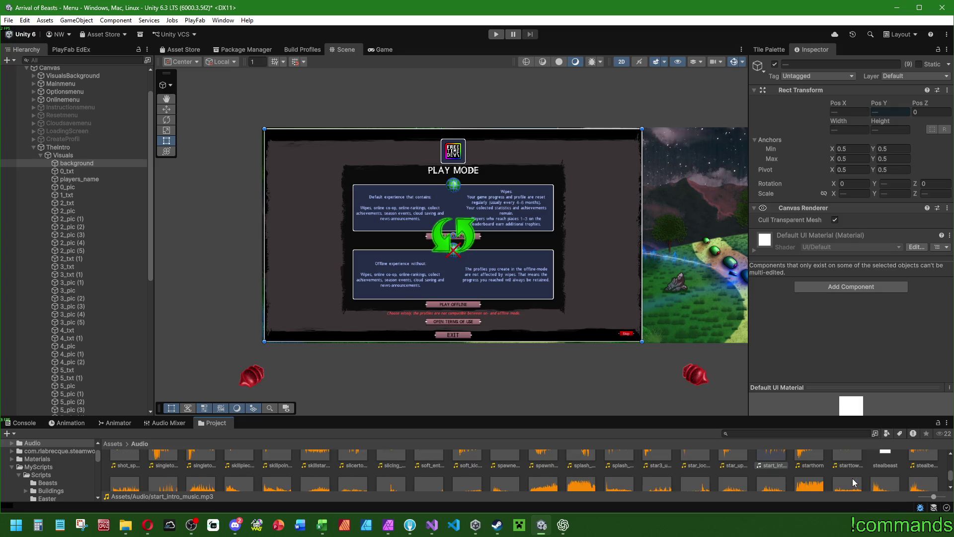
{"action": "scroll", "coordinate": [854, 482], "scroll_direction": "up", "scroll_amount": 2}
{"action": "right_click", "coordinate": [771, 473]}
{"action": "left_click", "coordinate": [822, 194]}
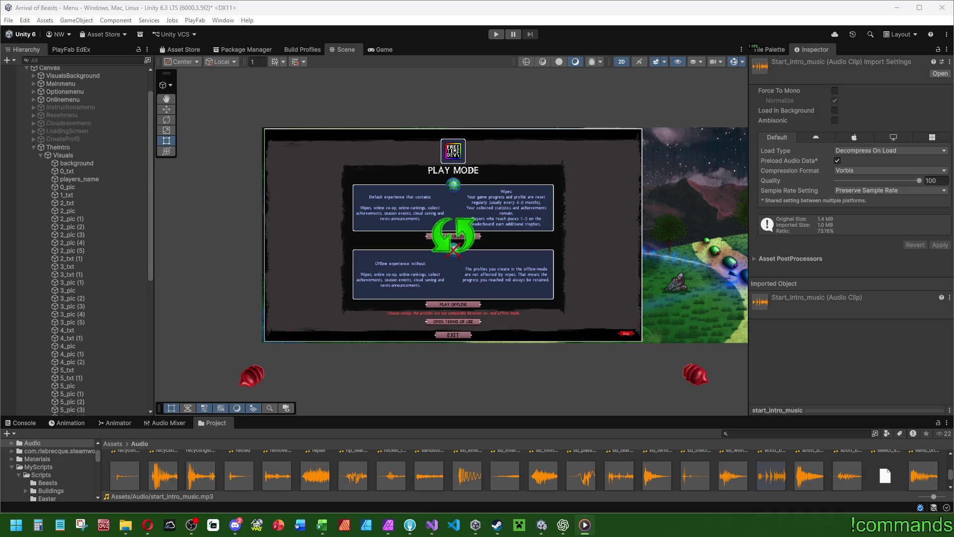
- Inspect TheIntro, its Visuals child and the background image, ending with TheIntro selected
{"action": "left_click", "coordinate": [73, 148]}
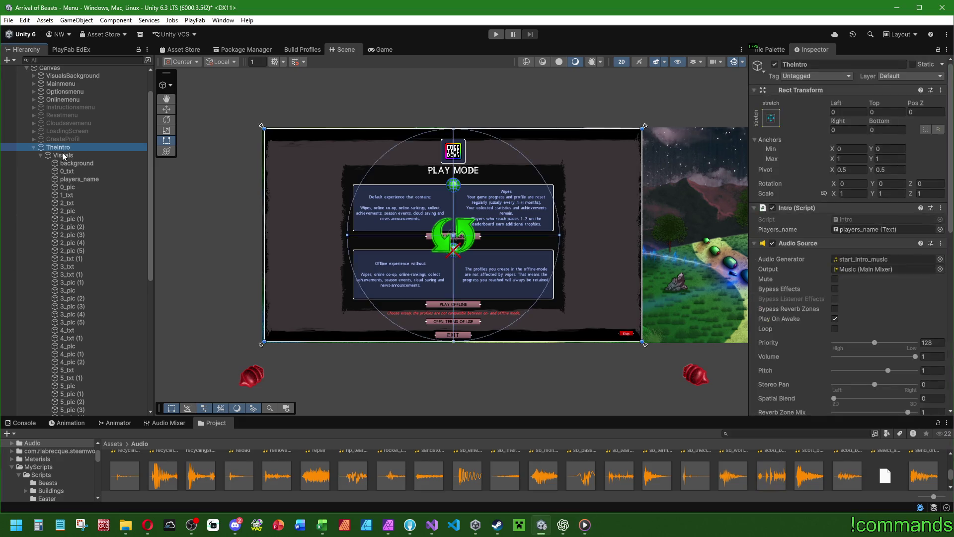
{"action": "left_click", "coordinate": [63, 155]}
{"action": "left_click", "coordinate": [55, 149]}
{"action": "scroll", "coordinate": [801, 271], "scroll_direction": "down", "scroll_amount": 3}
{"action": "left_click", "coordinate": [79, 153]}
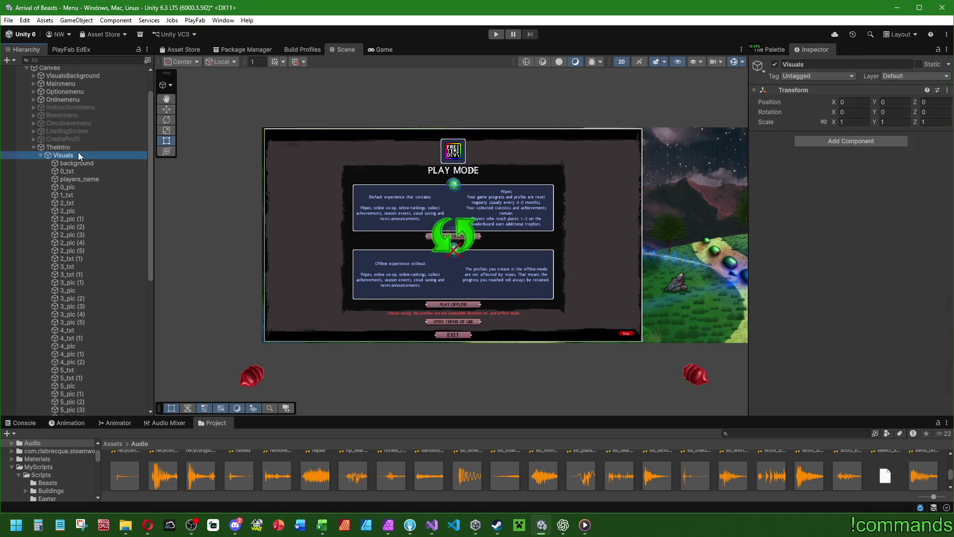
{"action": "left_click", "coordinate": [79, 160]}
{"action": "left_click", "coordinate": [77, 149]}
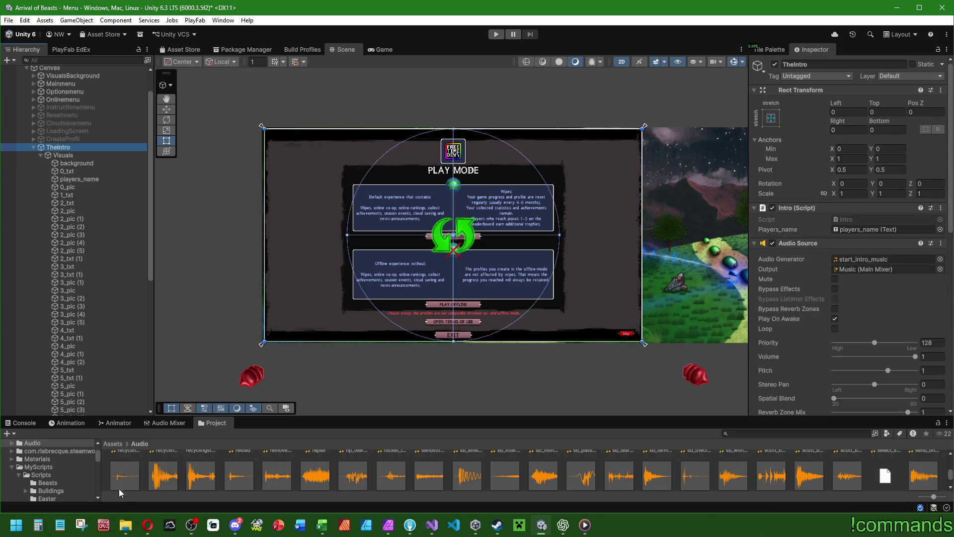
- Preview the intro clip in the Animation timeline from start to finish
{"action": "left_click", "coordinate": [70, 423]}
{"action": "left_click", "coordinate": [73, 433]}
{"action": "left_click", "coordinate": [73, 434]}
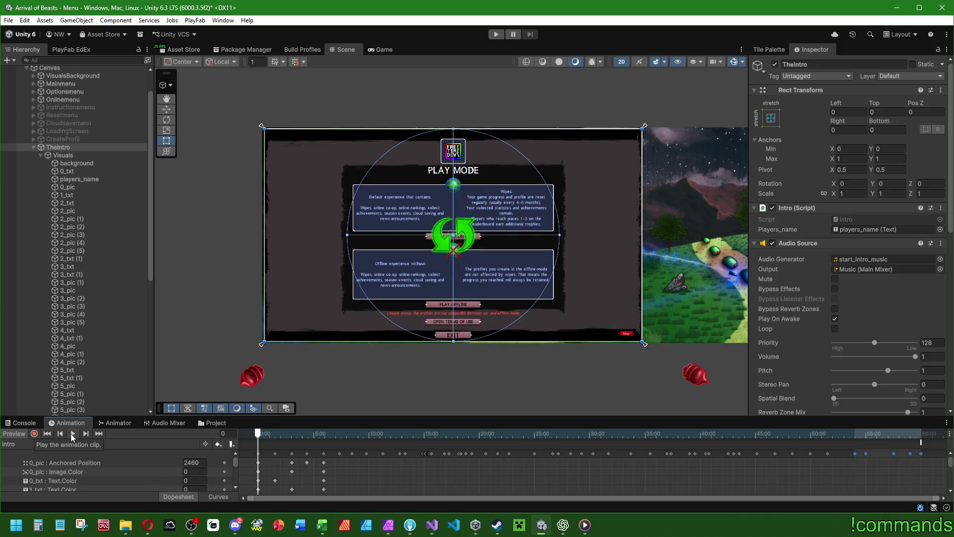
{"action": "left_click", "coordinate": [73, 433]}
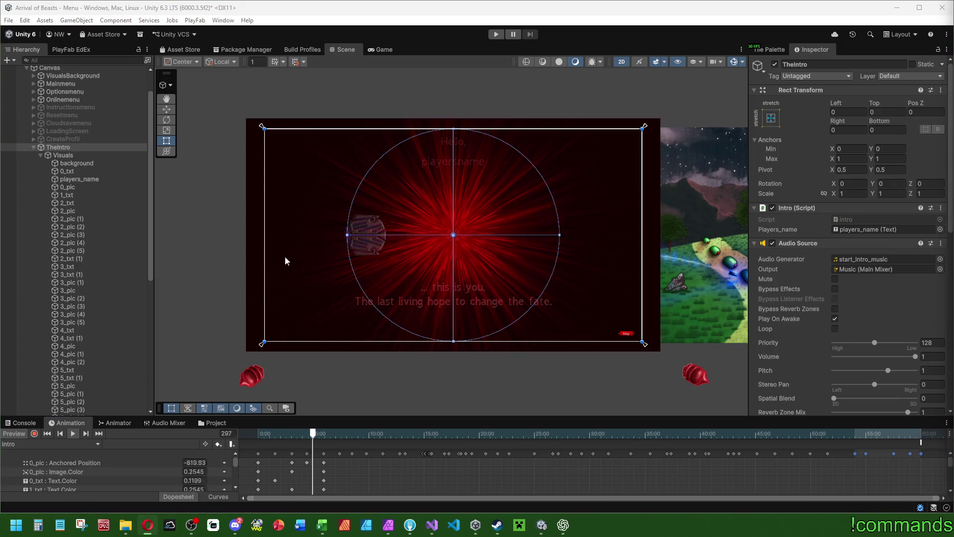
{"action": "left_click", "coordinate": [33, 147]}
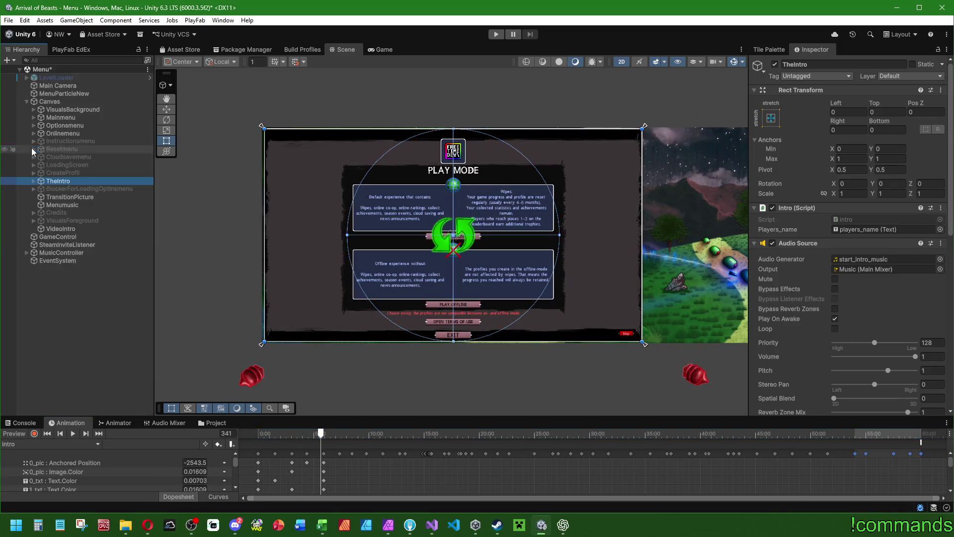
- Reselect TheIntro, select BlockerForLoadingOptinsmenu, and show the Console messages
{"action": "left_click", "coordinate": [98, 336]}
{"action": "left_click", "coordinate": [92, 180]}
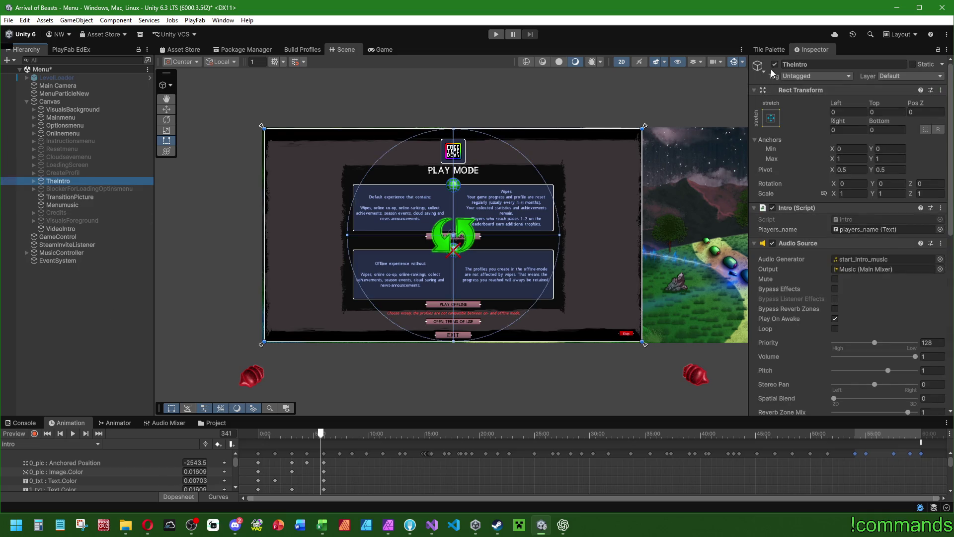
{"action": "left_click", "coordinate": [79, 189]}
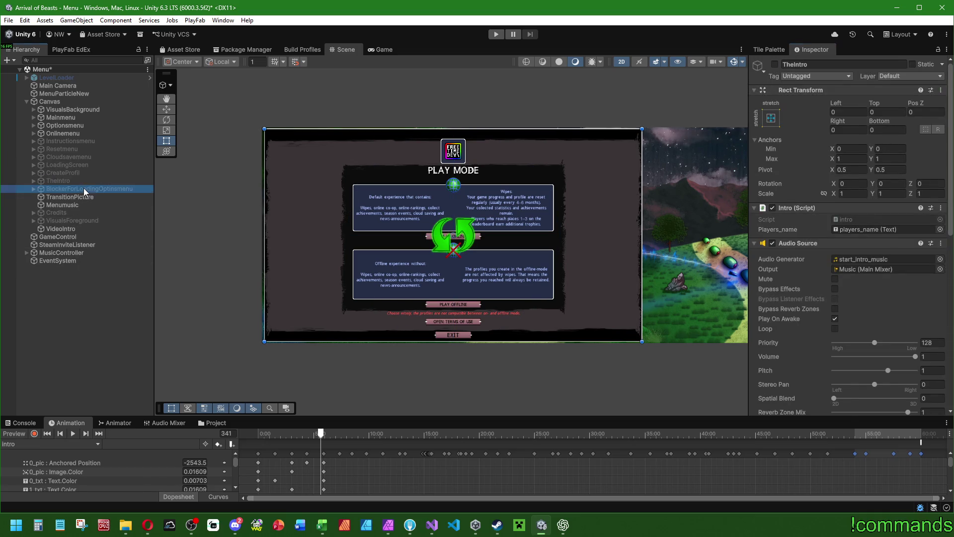
{"action": "key", "text": "ctrl+shift+c"}
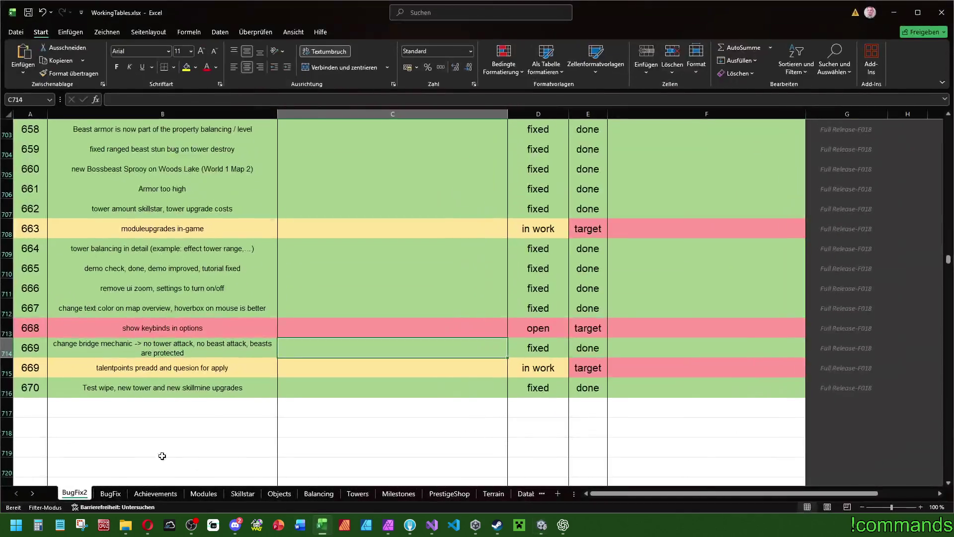
- Enter entry 671 with 'speed up intro' and 'speed up talentpath intro' in rows 717–718
{"action": "type", "text": "671"}
{"action": "left_click", "coordinate": [76, 406]}
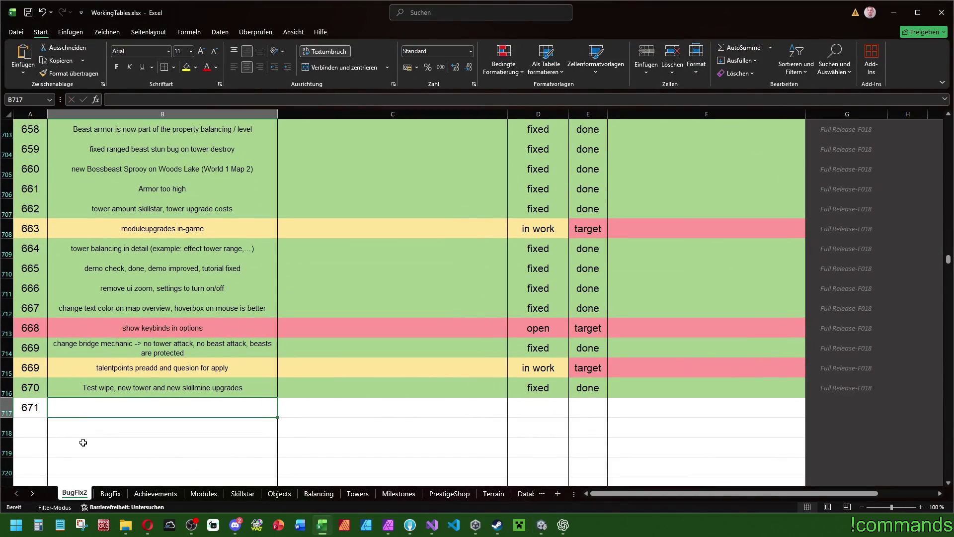
{"action": "type", "text": "speed up intro"}
{"action": "key", "text": "Return"}
{"action": "type", "text": "spe"}
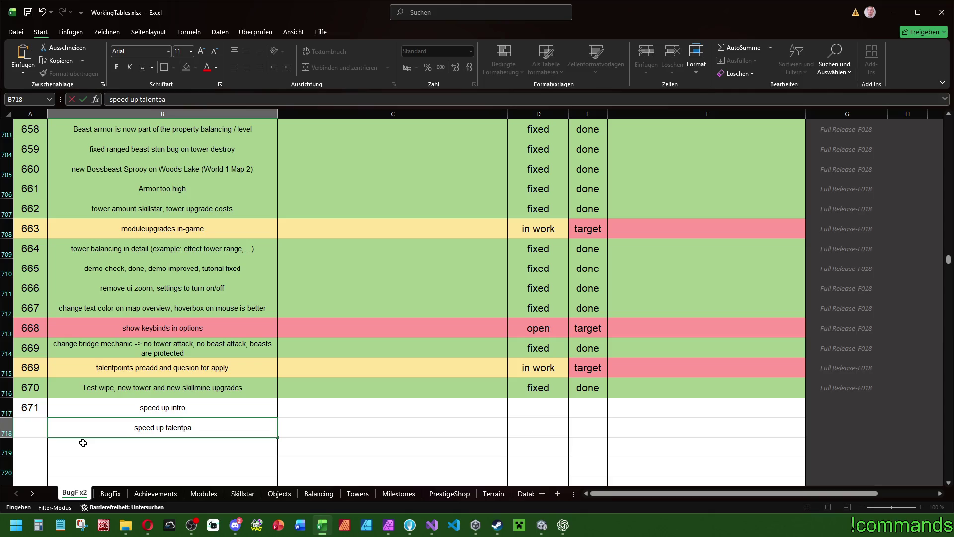
{"action": "type", "text": "th intro"}
{"action": "key", "text": "Return"}
{"action": "left_click", "coordinate": [24, 426]}
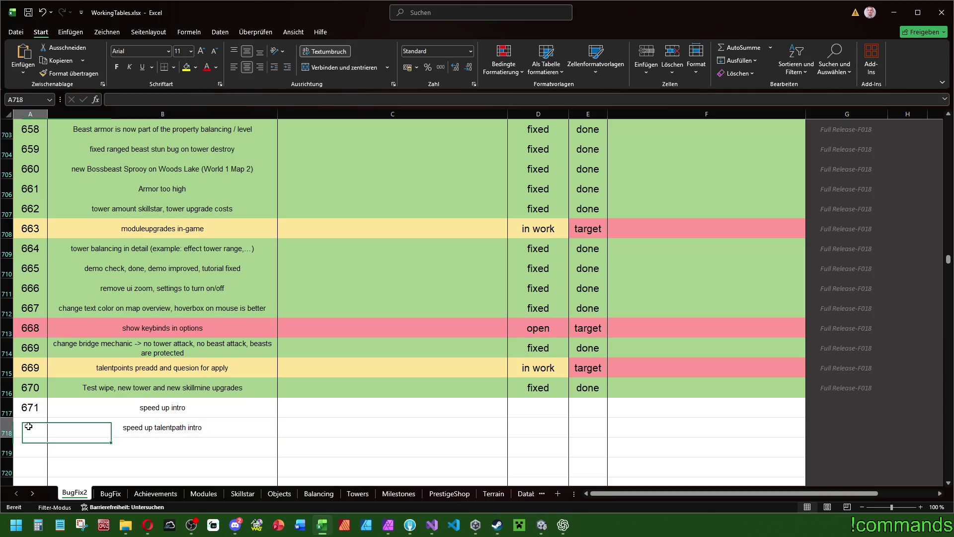
{"action": "type", "text": "671"}
{"action": "left_click", "coordinate": [283, 427]}
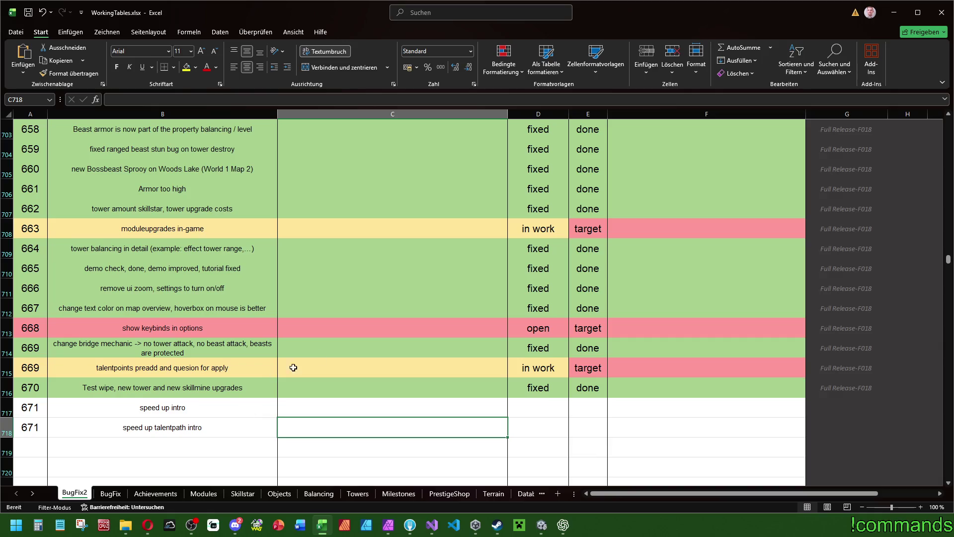
- Mark both rows fixed in column D and done in column E, then return to Unity
{"action": "left_click", "coordinate": [564, 408]}
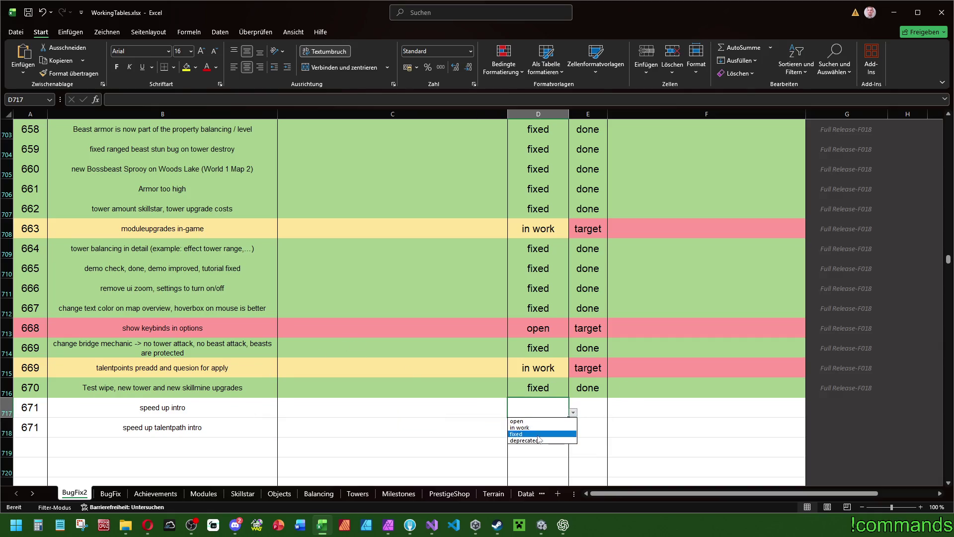
{"action": "left_click", "coordinate": [538, 435]}
{"action": "left_click", "coordinate": [547, 429]}
{"action": "left_click", "coordinate": [551, 454]}
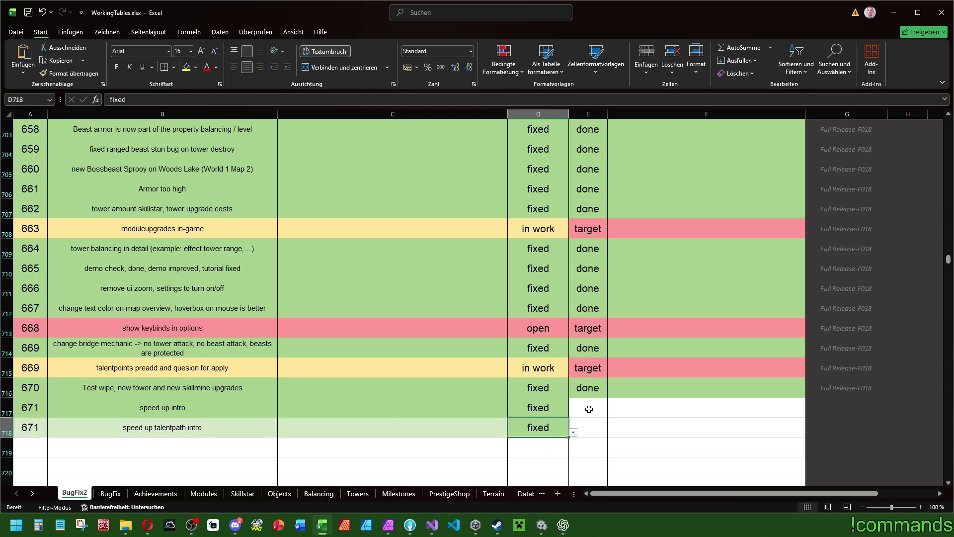
{"action": "left_click", "coordinate": [594, 409]}
{"action": "left_click", "coordinate": [572, 434]}
{"action": "left_click", "coordinate": [579, 426]}
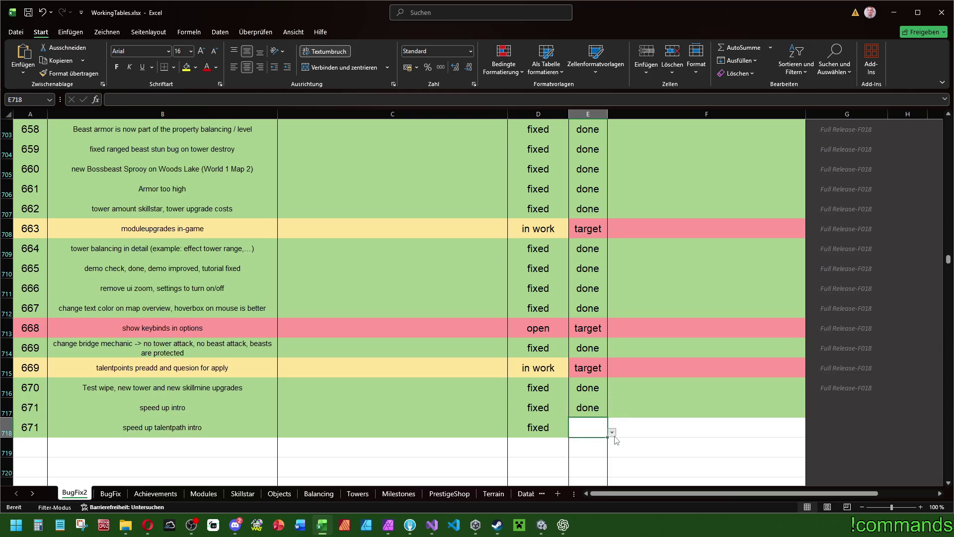
{"action": "left_click", "coordinate": [578, 458]}
{"action": "left_click", "coordinate": [736, 406]}
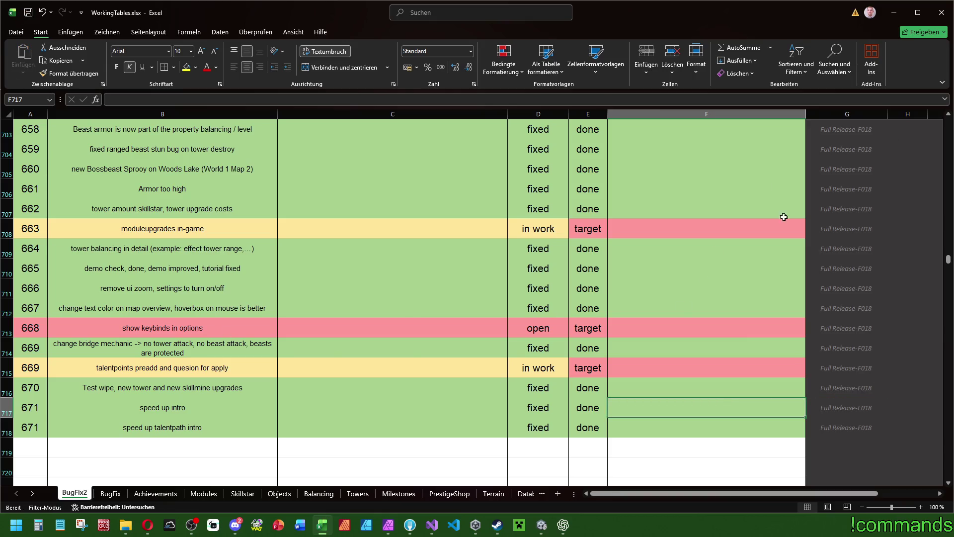
{"action": "key", "text": "alt+Tab"}
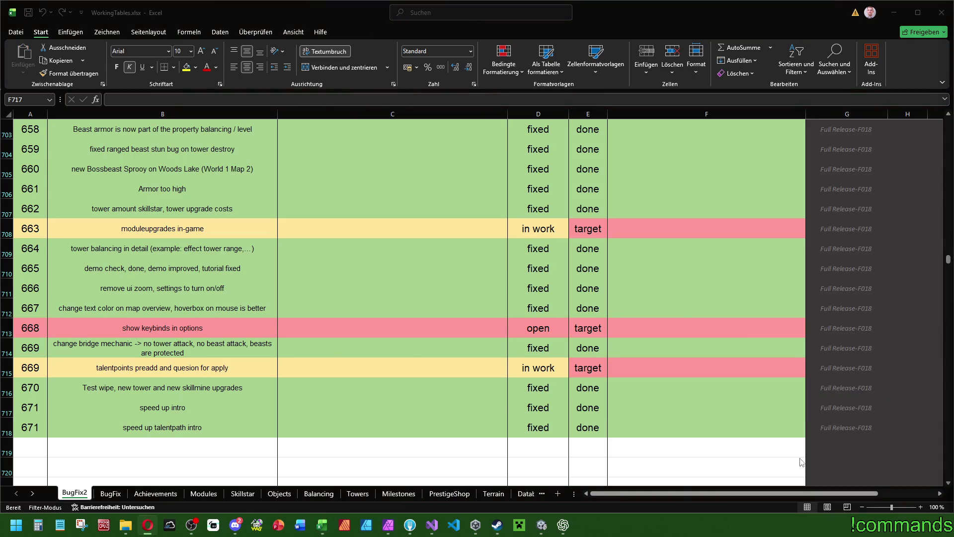
{"action": "left_click", "coordinate": [544, 525]}
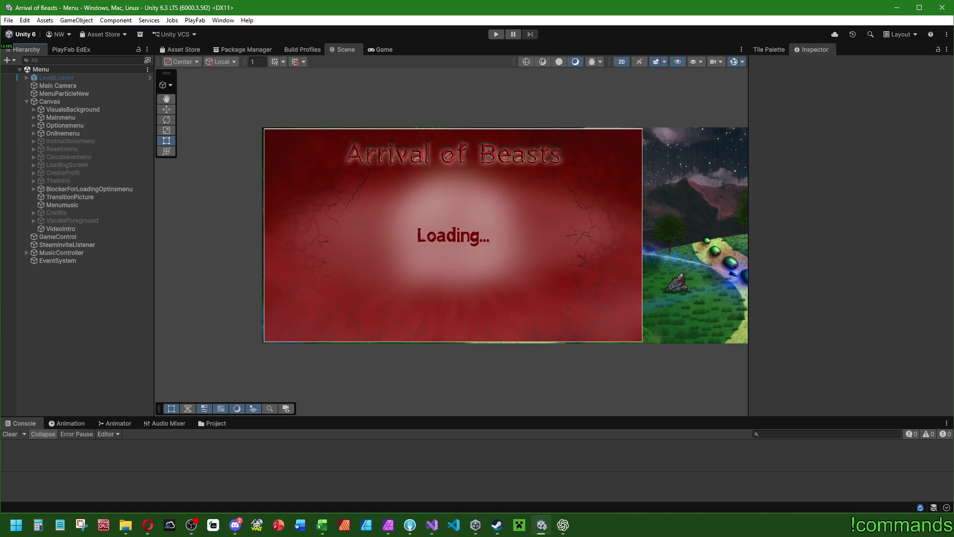
- Save the scene with File > Save and start the game in Play mode
{"action": "key", "text": "alt+Tab"}
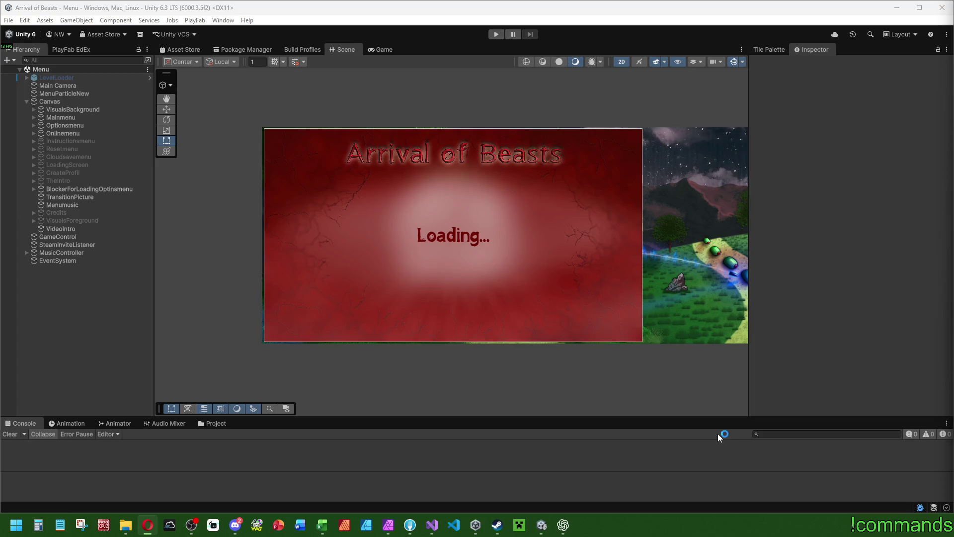
{"action": "left_click", "coordinate": [277, 207]}
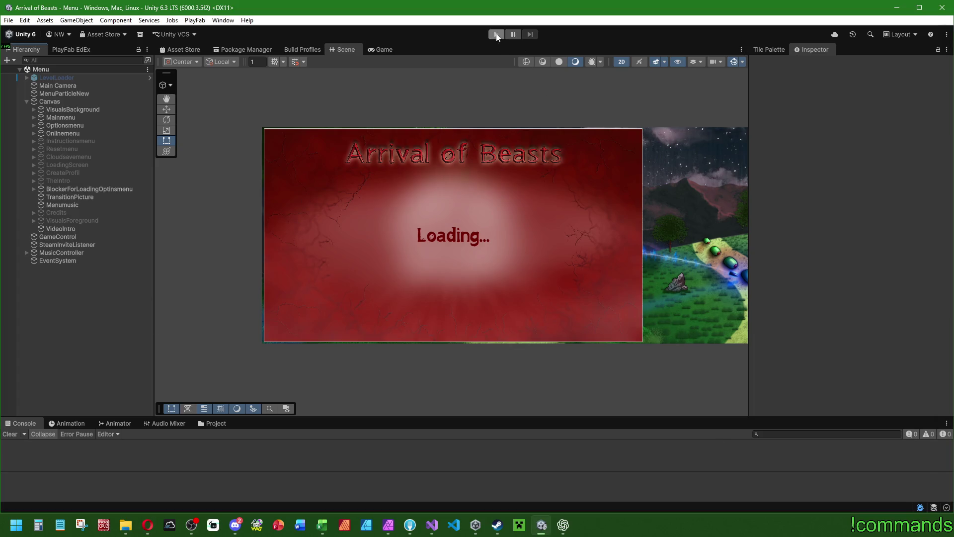
{"action": "left_click", "coordinate": [9, 20]}
{"action": "left_click", "coordinate": [9, 20]}
{"action": "left_click", "coordinate": [9, 20]}
{"action": "left_click", "coordinate": [73, 70]}
{"action": "left_click", "coordinate": [496, 35]}
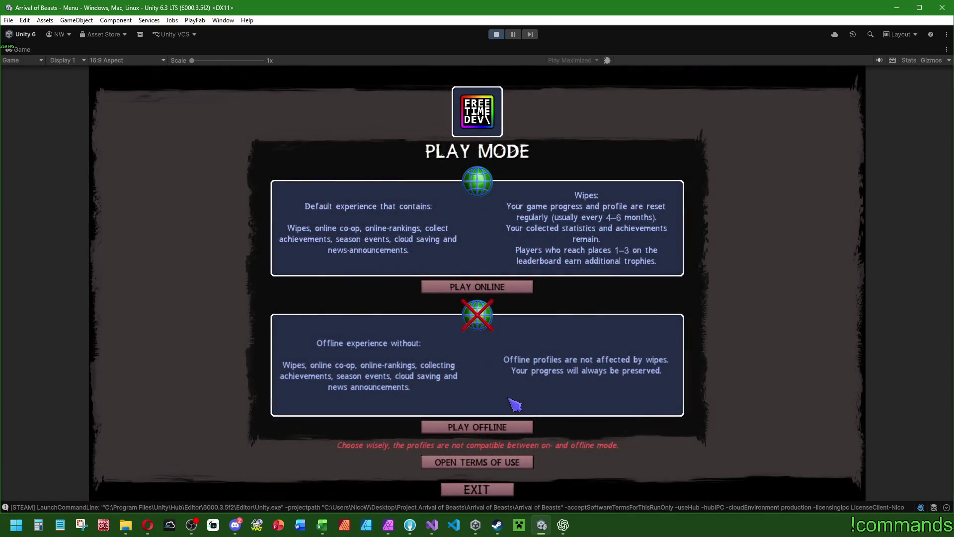
- Play offline, delete the first local profile, and start a new profile in the freed slot
{"action": "left_click", "coordinate": [462, 427]}
{"action": "left_click", "coordinate": [477, 353]}
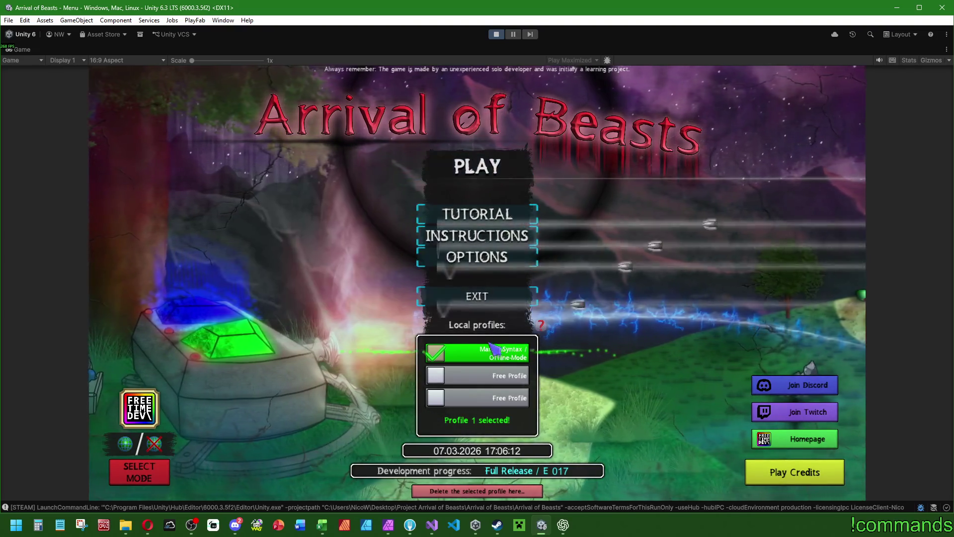
{"action": "left_click", "coordinate": [497, 492]}
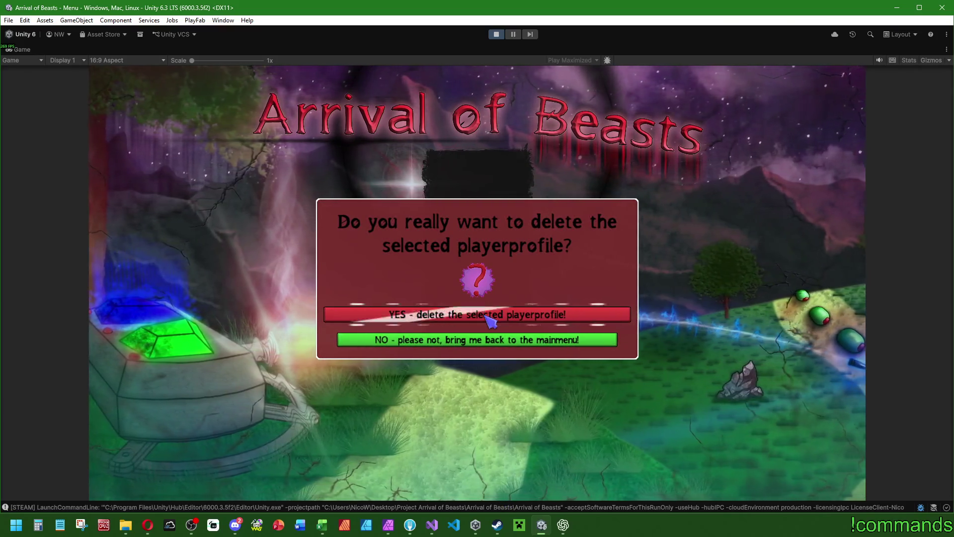
{"action": "left_click", "coordinate": [490, 318]}
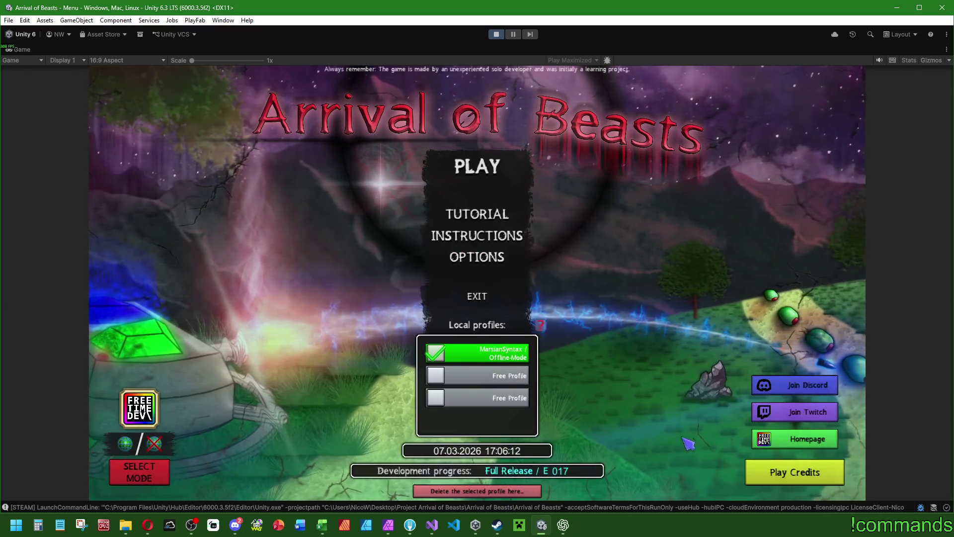
{"action": "left_click", "coordinate": [477, 491]}
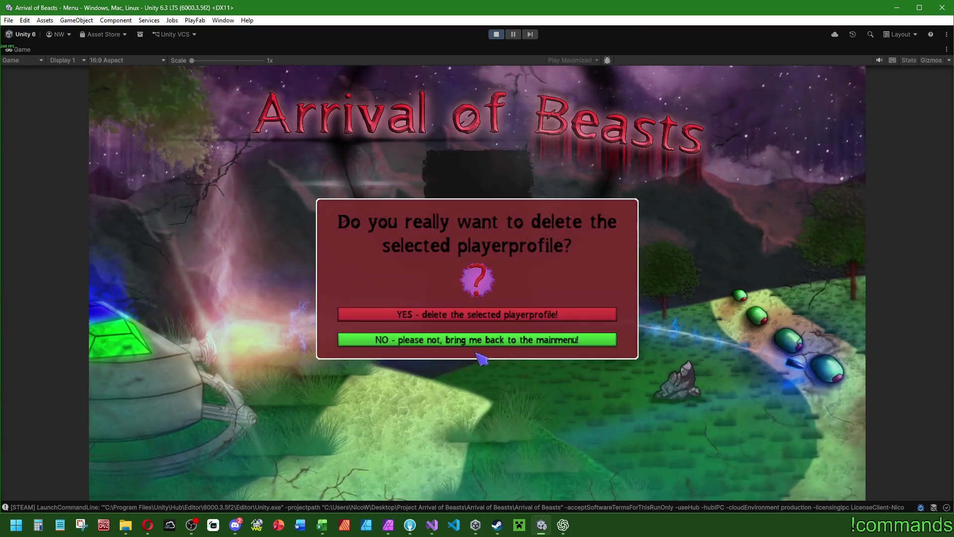
{"action": "left_click", "coordinate": [497, 311]}
{"action": "left_click", "coordinate": [521, 354]}
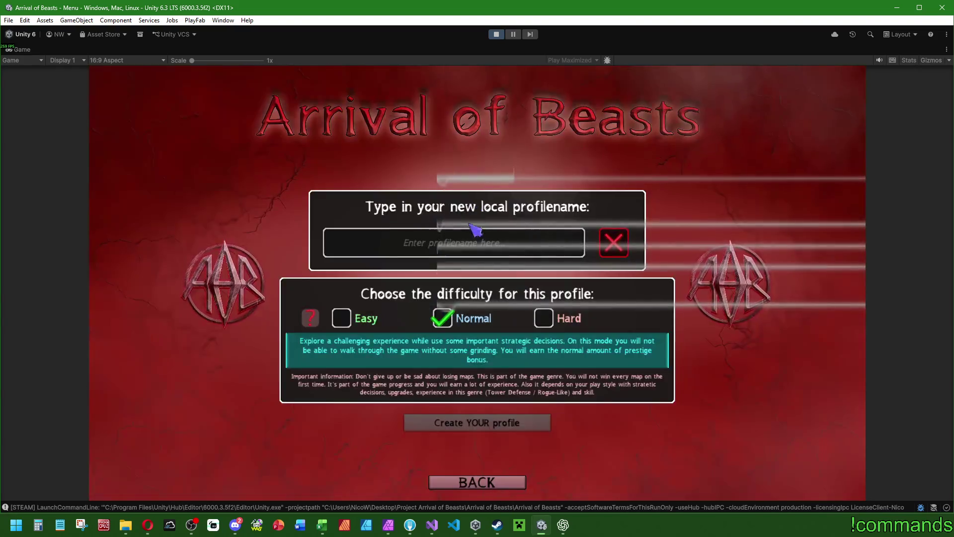
{"action": "type", "text": "mars"}
- Create the Normal-difficulty profile and let the intro run until WOODS is announced
{"action": "left_click", "coordinate": [485, 423]}
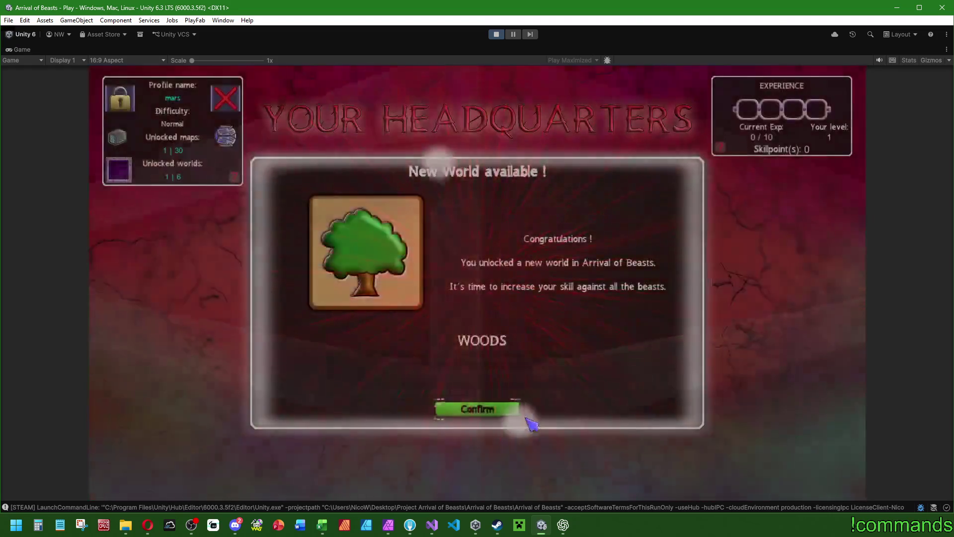
- Dismiss the new world and new map notices and enter the Woods world
{"action": "left_click", "coordinate": [512, 412]}
{"action": "left_click", "coordinate": [503, 413]}
{"action": "left_click", "coordinate": [291, 415]}
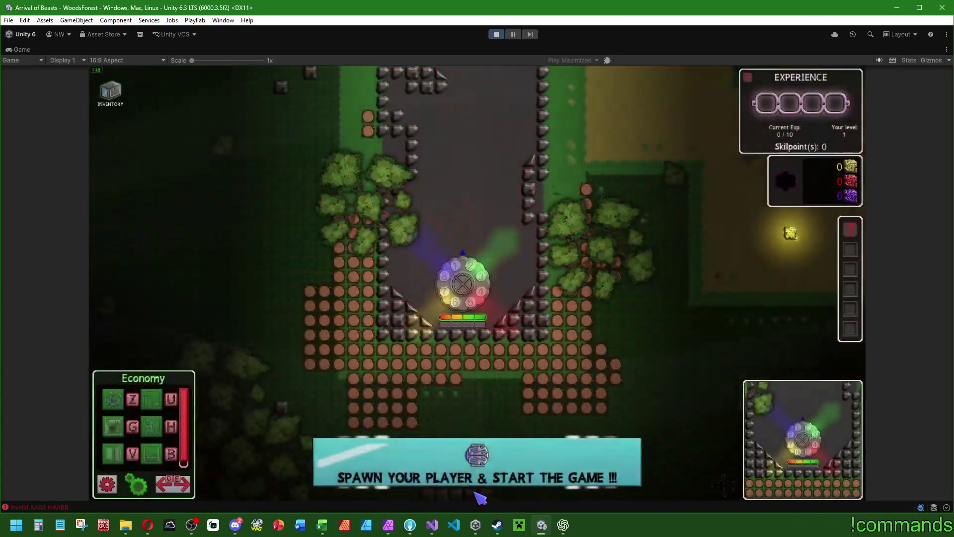
- Place a gear building near the player and check the player unit's stats
{"action": "key", "text": "z"}
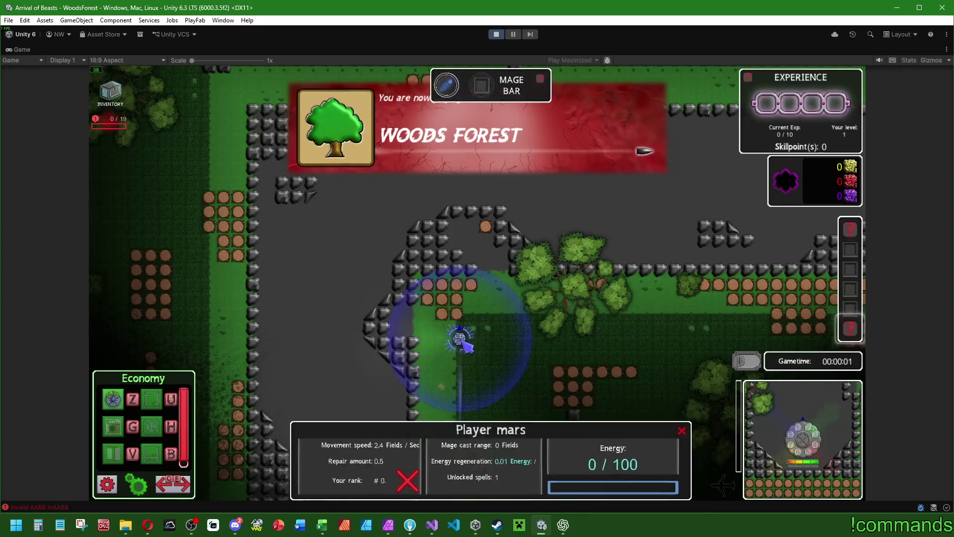
{"action": "left_click", "coordinate": [477, 312]}
{"action": "left_click", "coordinate": [468, 321]}
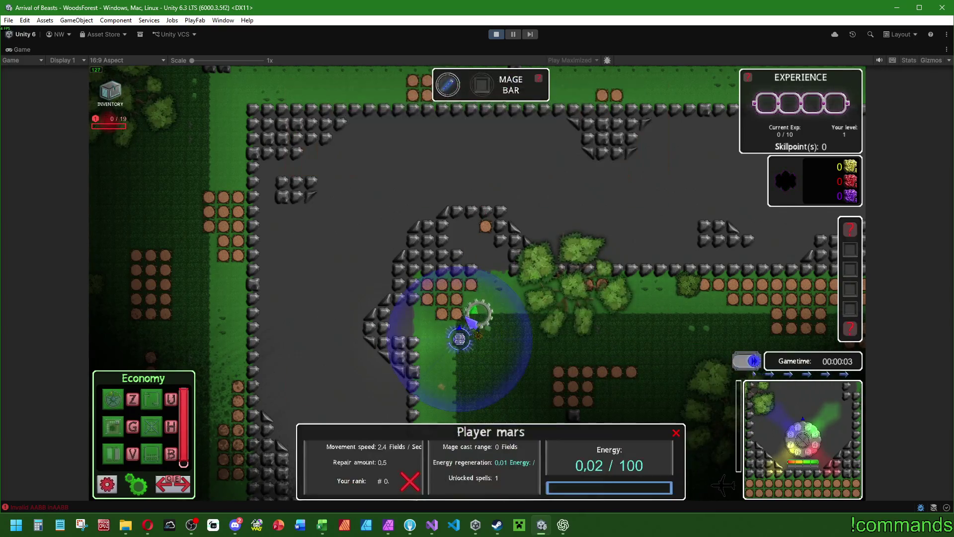
{"action": "key", "text": "d"}
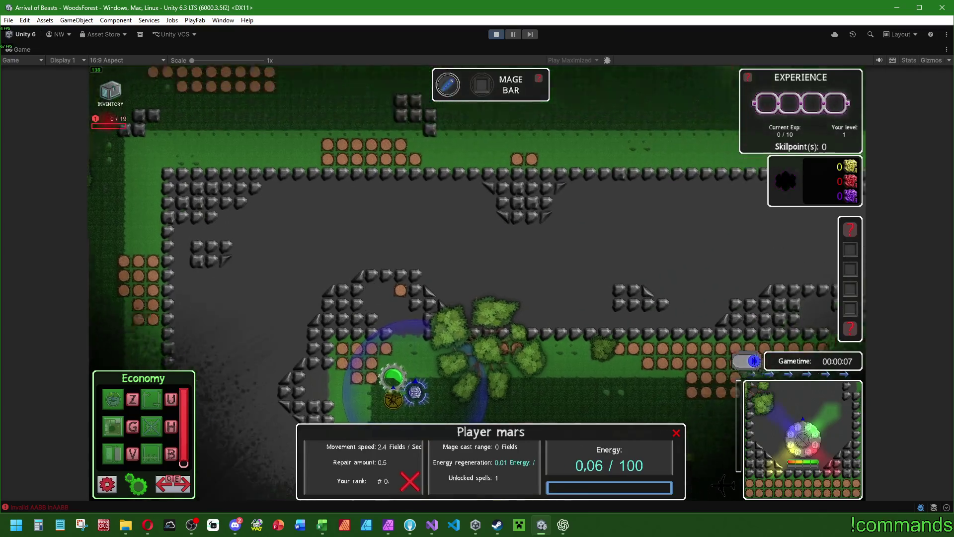
{"action": "key", "text": "Escape"}
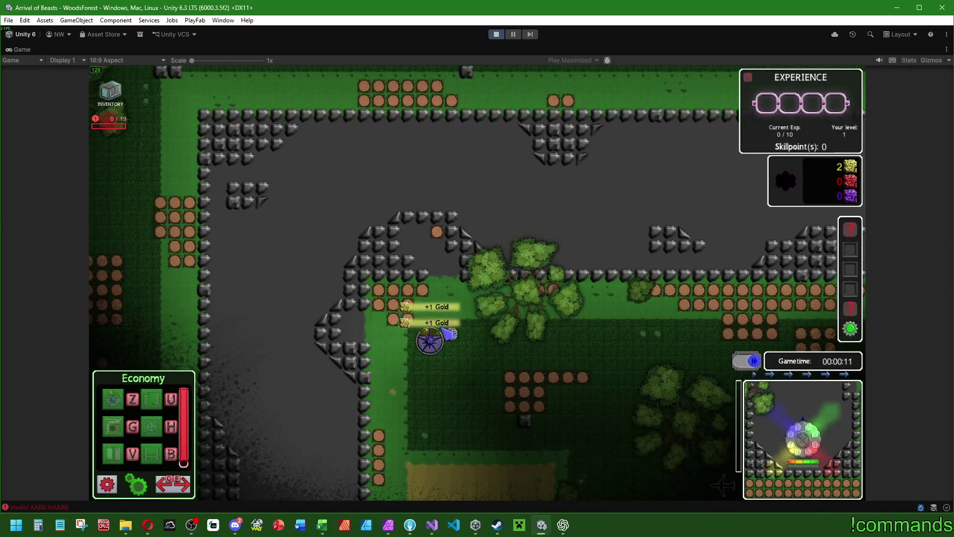
{"action": "left_click", "coordinate": [445, 330]}
- Pan to the main base and open its details, closing the Ball enemy card and player stats
{"action": "left_click", "coordinate": [430, 342]}
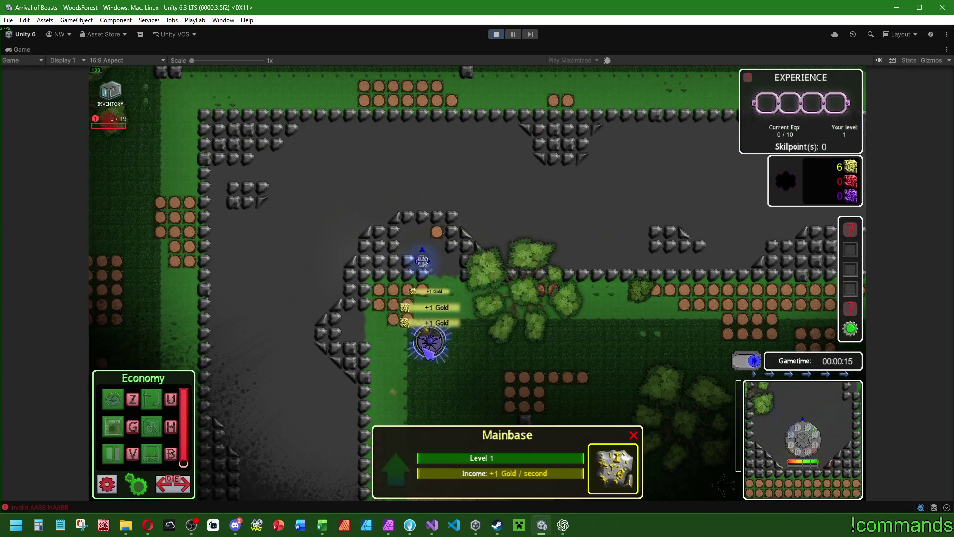
{"action": "scroll", "coordinate": [517, 354], "scroll_direction": "down", "scroll_amount": 2}
{"action": "key", "text": "d"}
{"action": "key", "text": "s"}
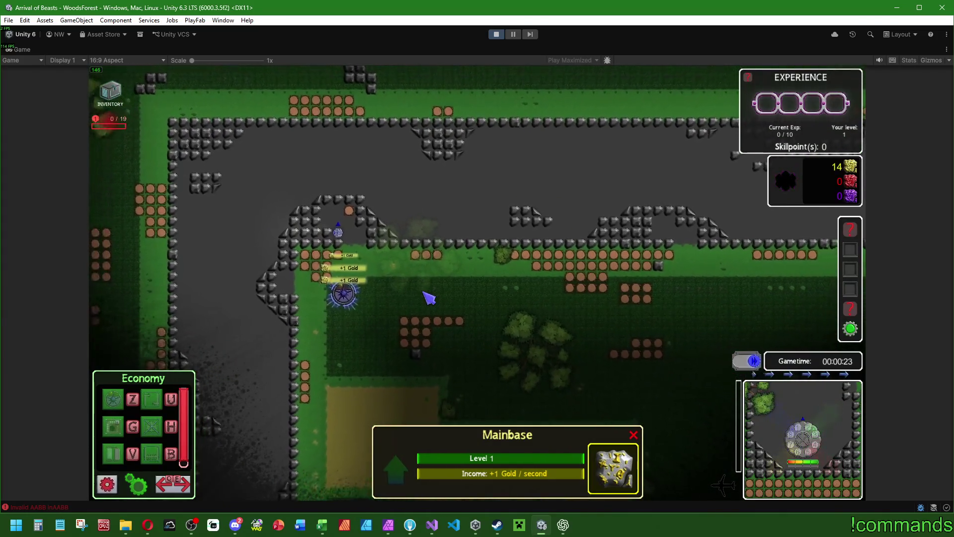
{"action": "left_click", "coordinate": [351, 294]}
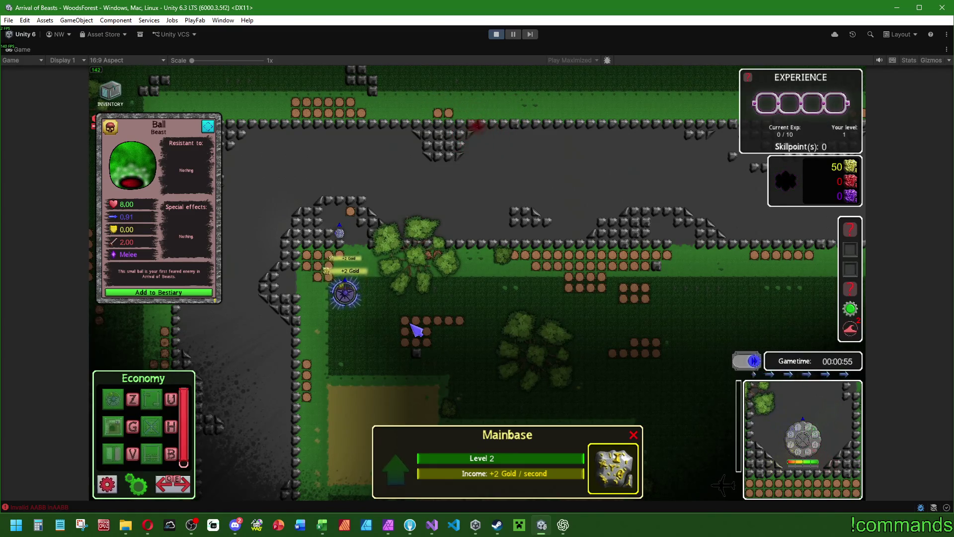
{"action": "left_click", "coordinate": [144, 299]}
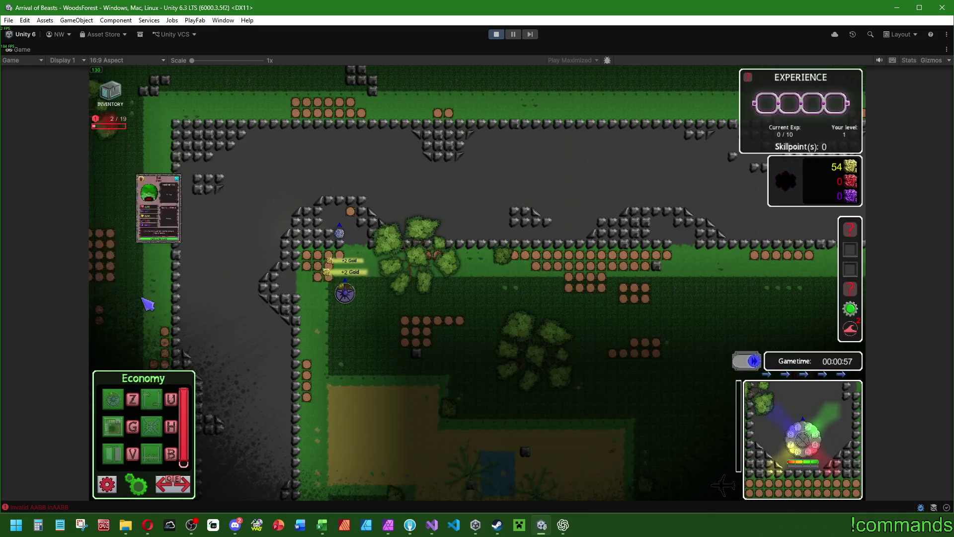
{"action": "left_click", "coordinate": [347, 293]}
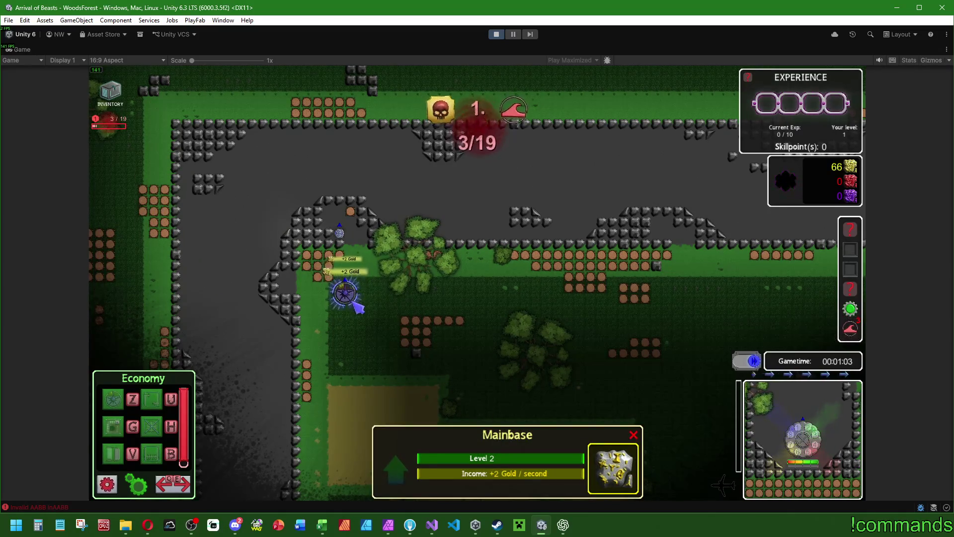
{"action": "left_click", "coordinate": [343, 237]}
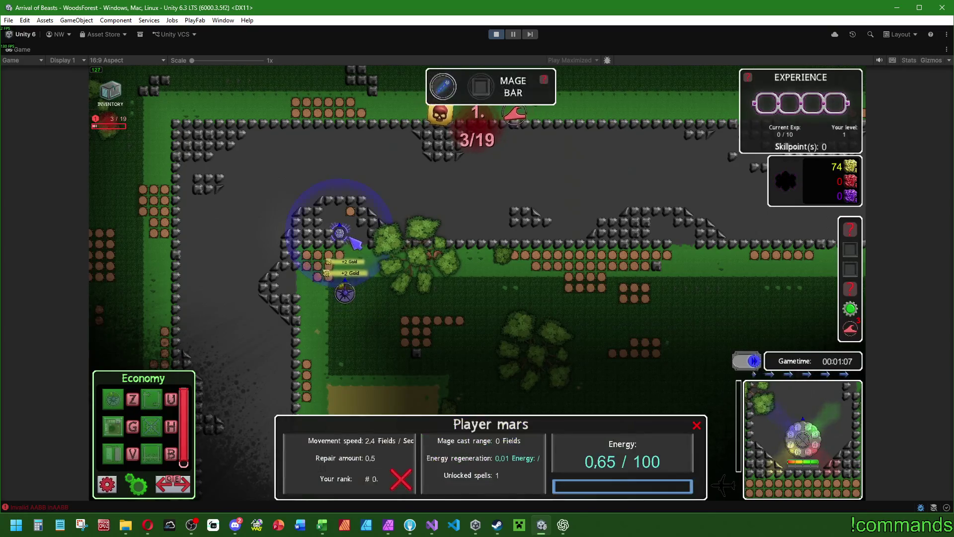
{"action": "left_click", "coordinate": [345, 293]}
{"action": "left_click", "coordinate": [408, 316]}
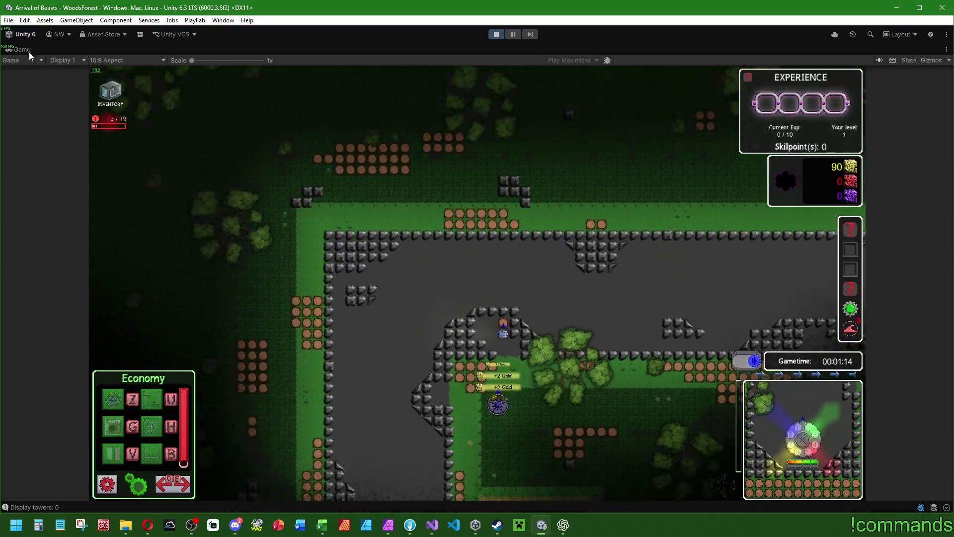
- Enlarge the Console, re-maximize the Game view, and upgrade the main base to level 3
{"action": "double_click", "coordinate": [28, 49]}
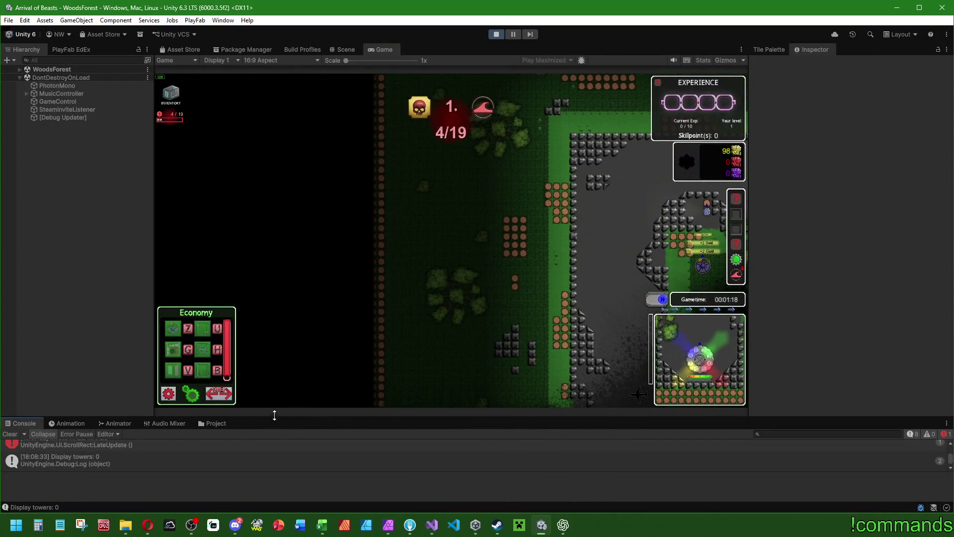
{"action": "left_click_drag", "start_coordinate": [274, 416], "coordinate": [277, 388]}
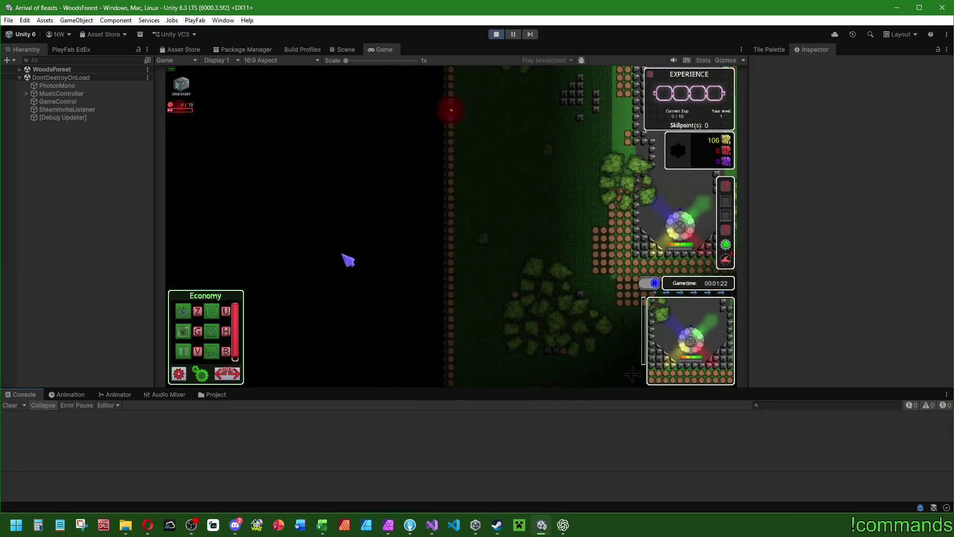
{"action": "key", "text": "shift+space"}
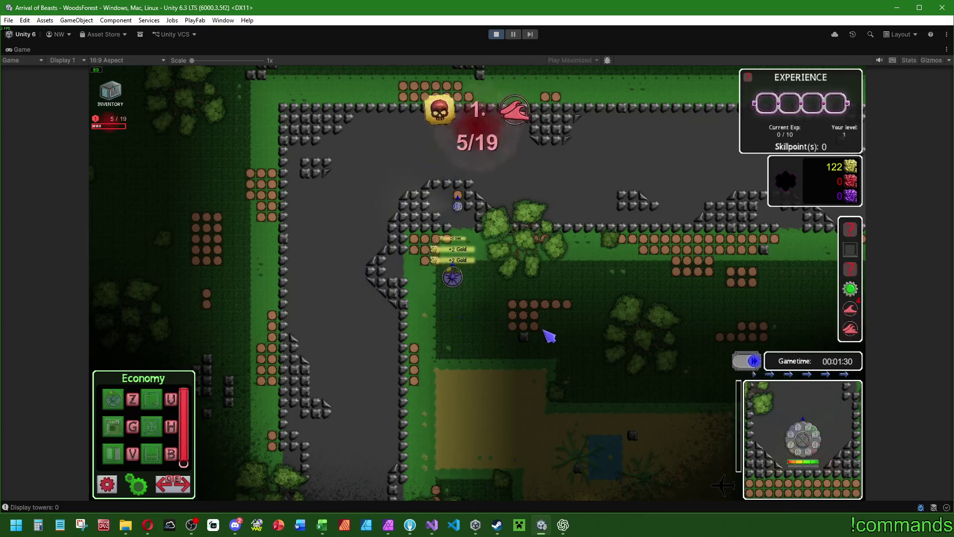
{"action": "left_click", "coordinate": [426, 332]}
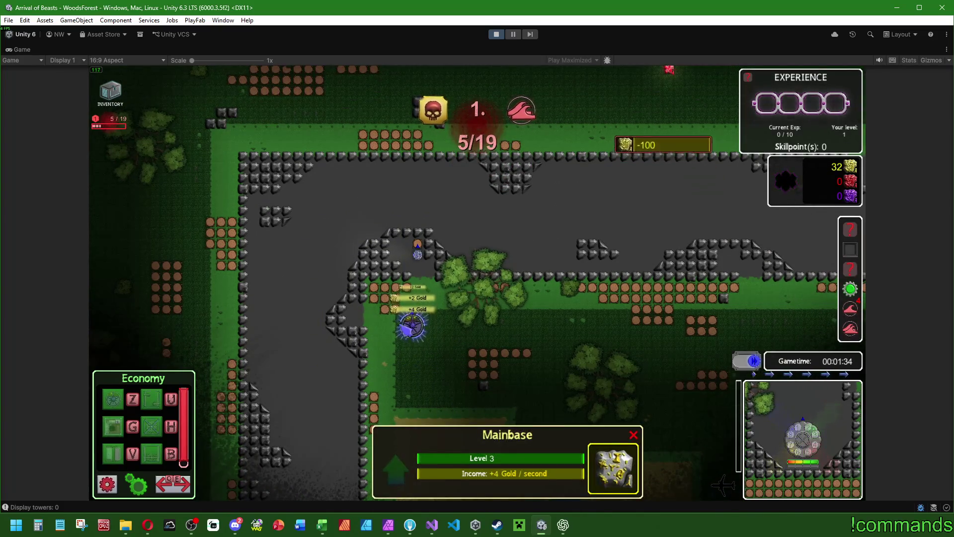
- Switch to military buildings and place a tower beside the enemy path
{"action": "key", "text": "e"}
{"action": "left_click", "coordinate": [152, 426]}
{"action": "left_click", "coordinate": [277, 422]}
{"action": "scroll", "coordinate": [141, 422], "scroll_direction": "up", "scroll_amount": 2}
{"action": "left_click", "coordinate": [151, 427]}
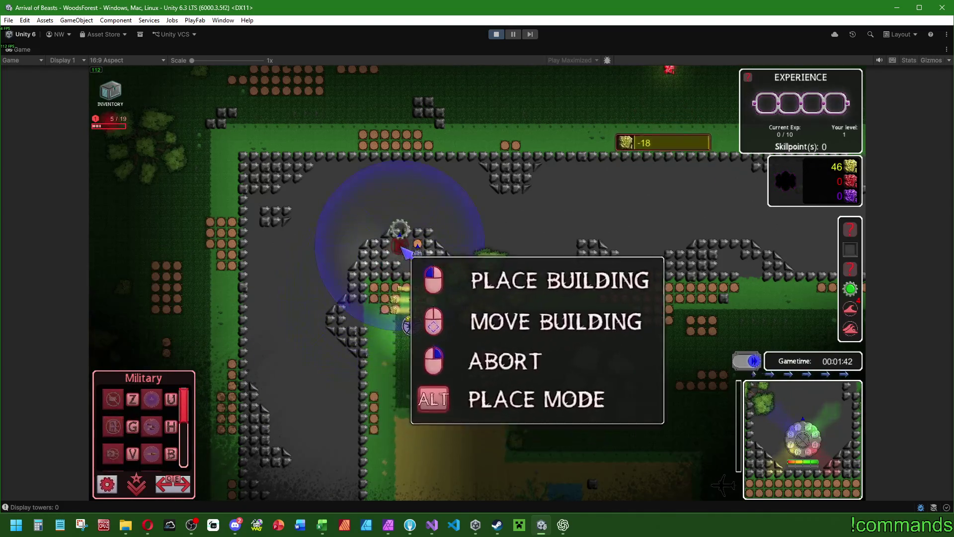
{"action": "left_click", "coordinate": [359, 312]}
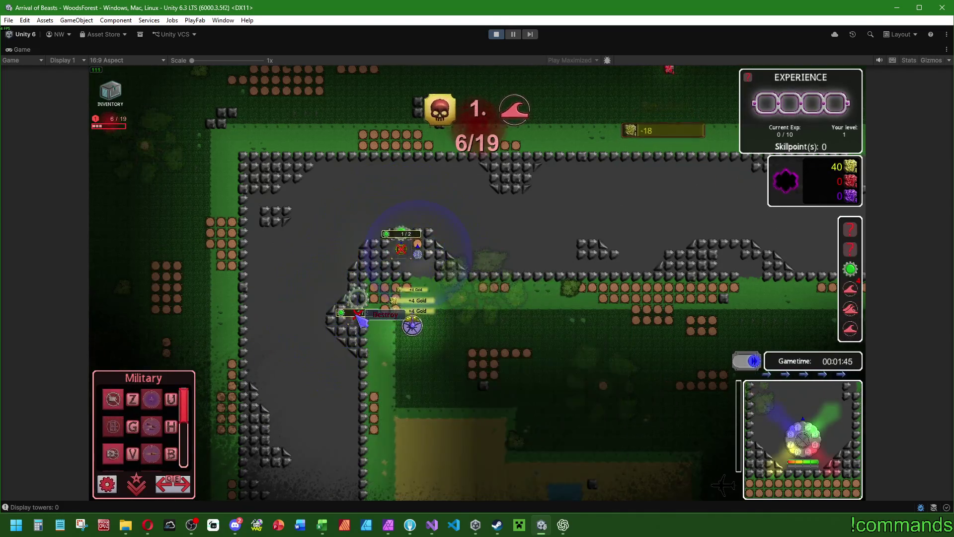
- Move the player unit and place another tower near the base, refunding one cancelled placement
{"action": "left_click", "coordinate": [401, 278]}
{"action": "left_click", "coordinate": [132, 454]}
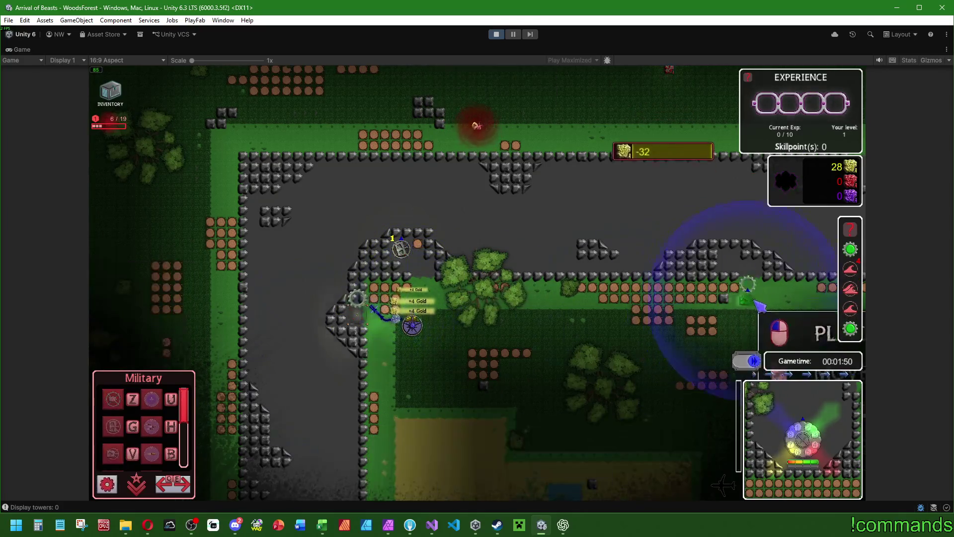
{"action": "right_click", "coordinate": [566, 295]}
{"action": "left_click", "coordinate": [246, 310]}
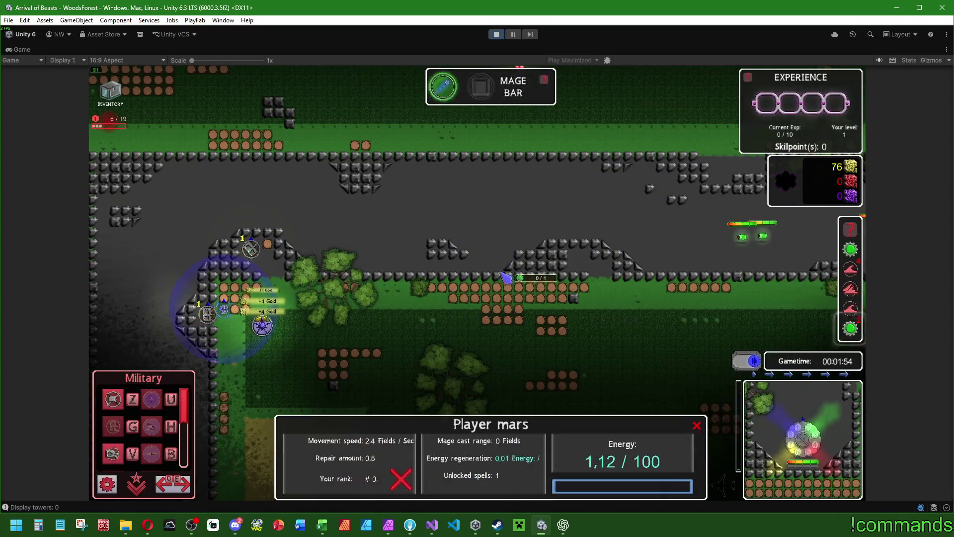
{"action": "left_click", "coordinate": [102, 422]}
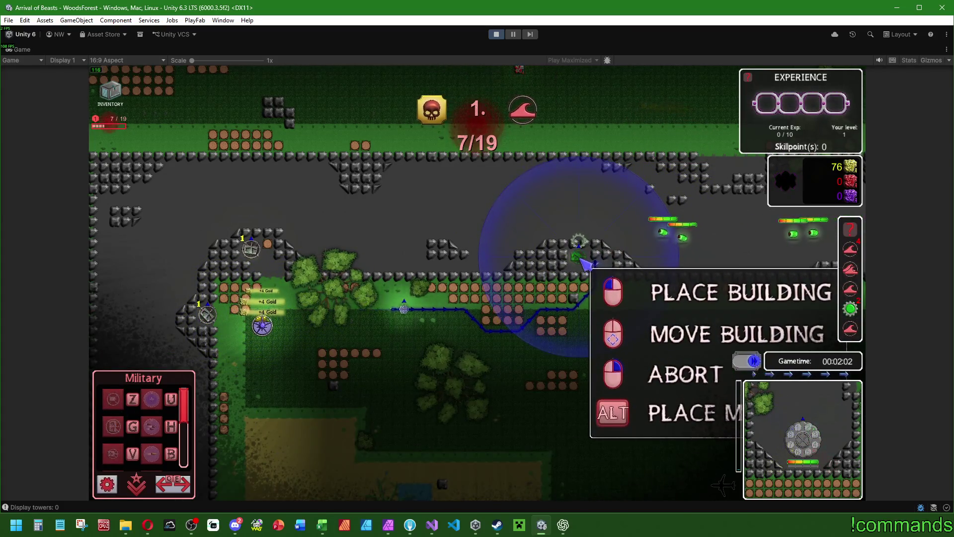
{"action": "right_click", "coordinate": [585, 263]}
{"action": "left_click", "coordinate": [585, 263]}
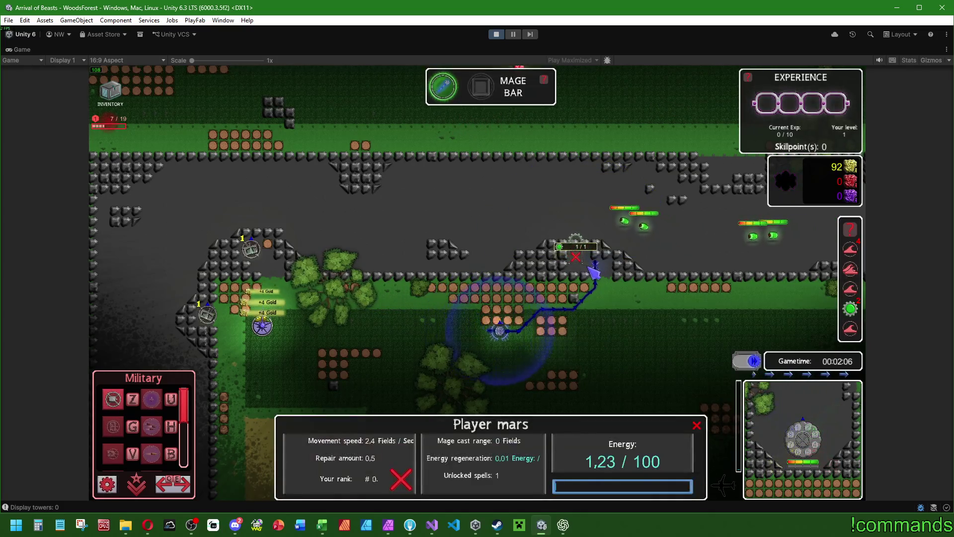
{"action": "key", "text": "z"}
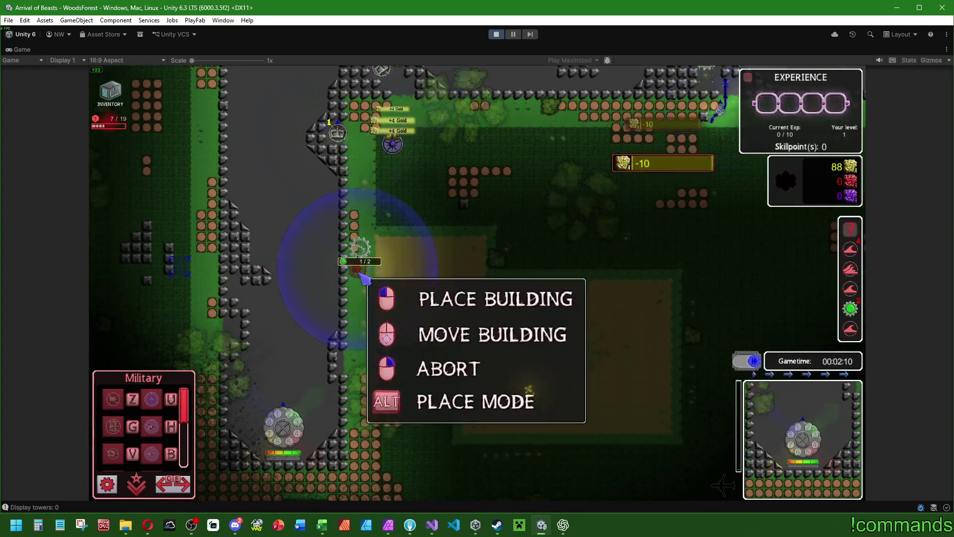
{"action": "left_click", "coordinate": [362, 269]}
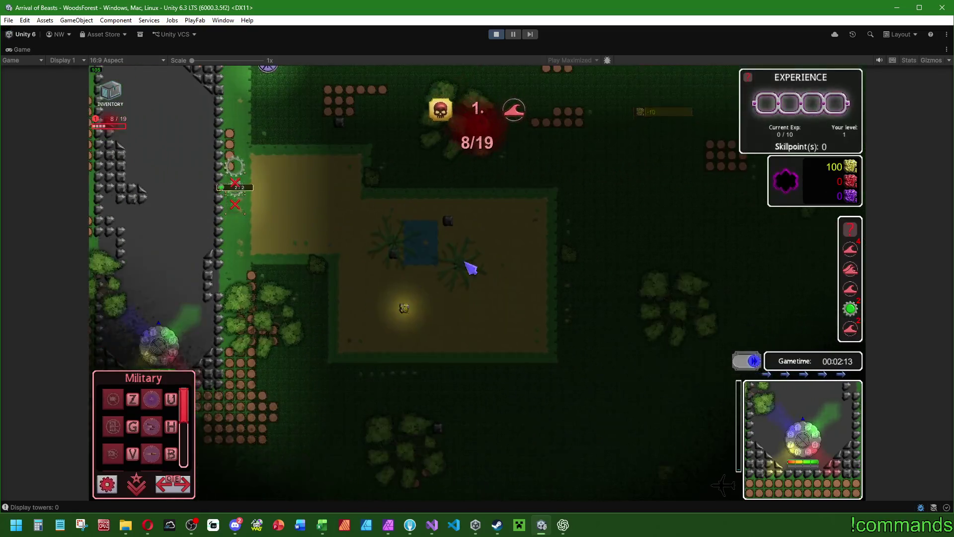
{"action": "key", "text": "space"}
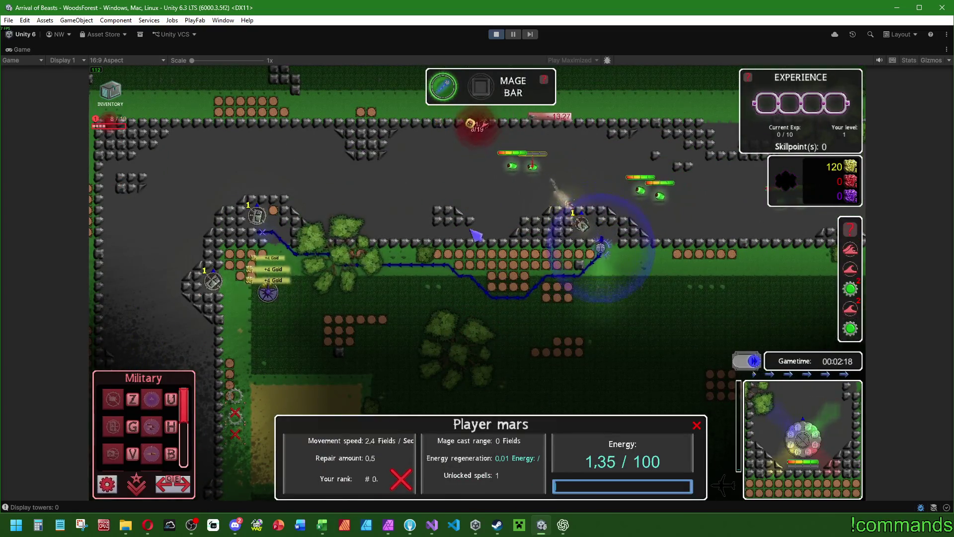
- Upgrade the basic towers and the single tower along the path with the U hotkey
{"action": "left_click", "coordinate": [257, 215]}
{"action": "key", "text": "u"}
{"action": "key", "text": "u"}
{"action": "left_click", "coordinate": [582, 224]}
{"action": "key", "text": "u"}
{"action": "left_click", "coordinate": [212, 281]}
{"action": "key", "text": "u"}
{"action": "left_click", "coordinate": [304, 264]}
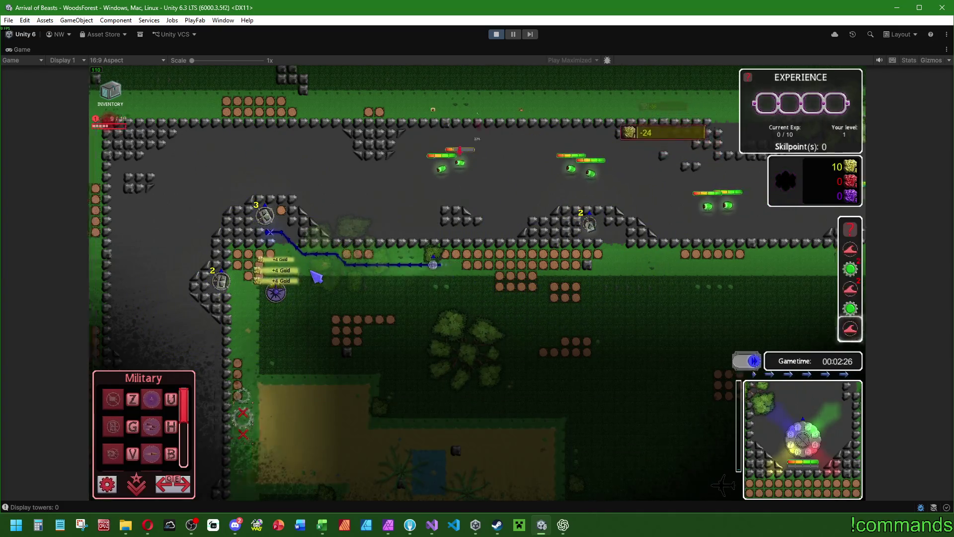
{"action": "key", "text": "a"}
{"action": "key", "text": "w"}
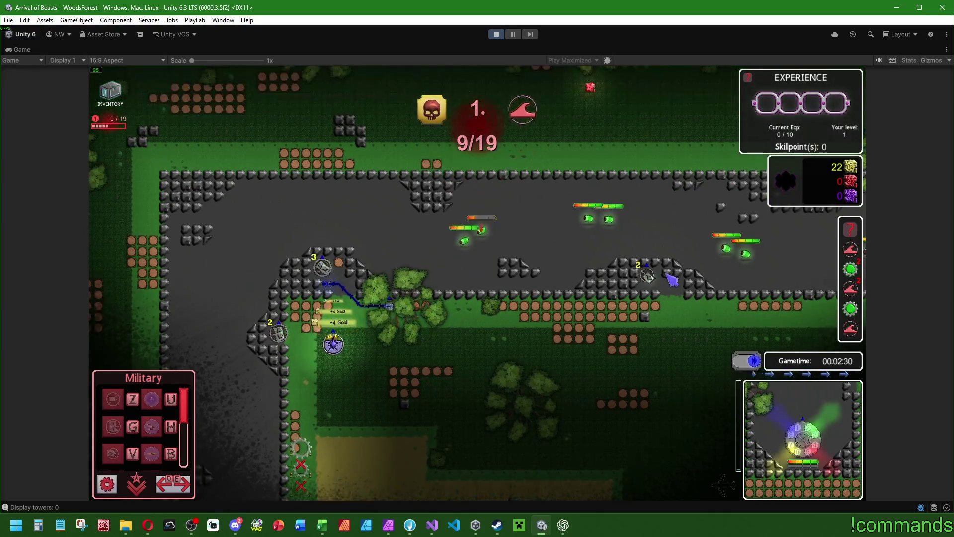
{"action": "left_click", "coordinate": [647, 276]}
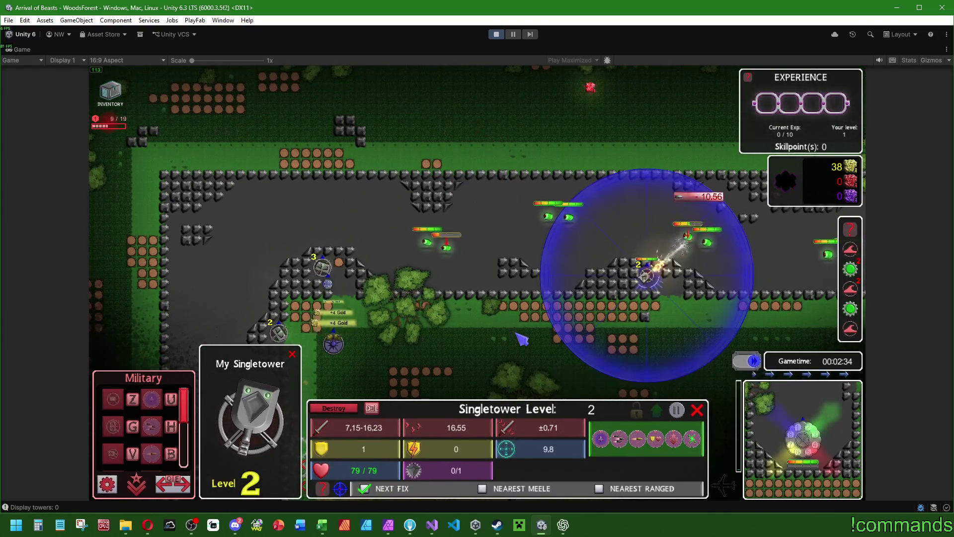
- Upgrade the basic tower marked 3 to level 4
{"action": "key", "text": "d"}
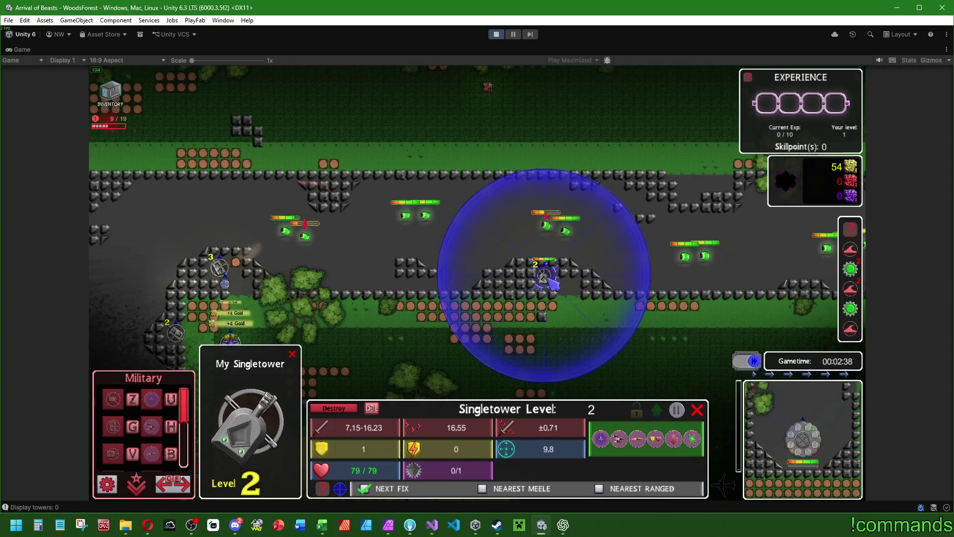
{"action": "key", "text": "a"}
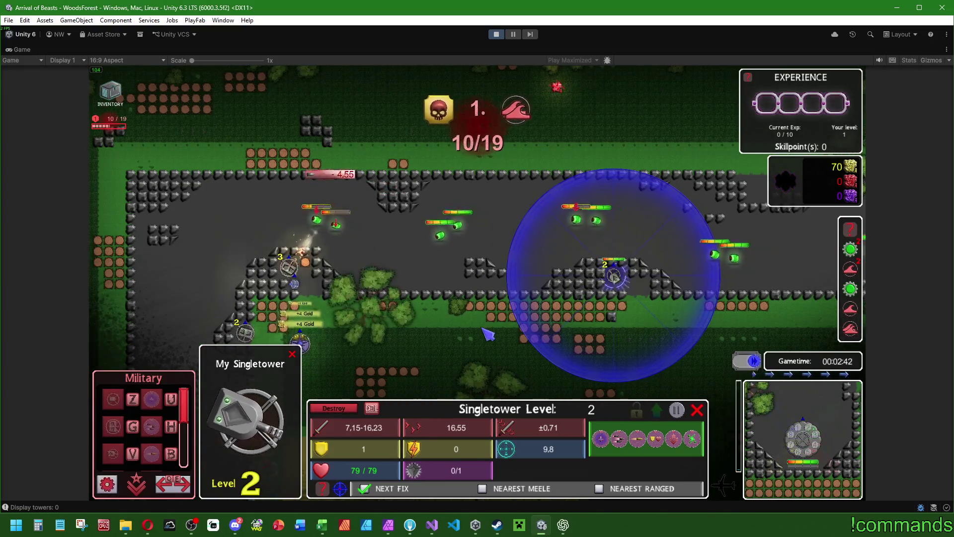
{"action": "left_click", "coordinate": [289, 267]}
{"action": "left_click", "coordinate": [301, 282]}
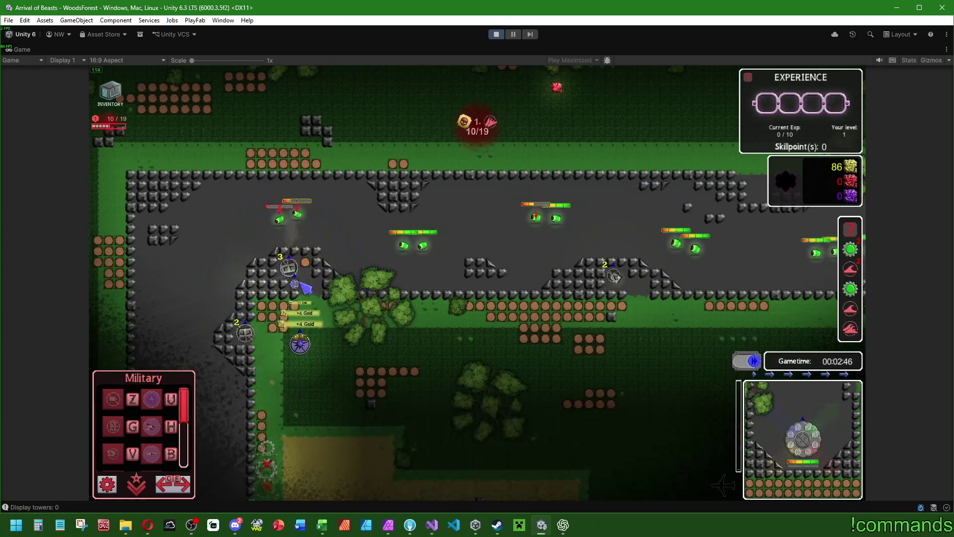
{"action": "left_click", "coordinate": [292, 269]}
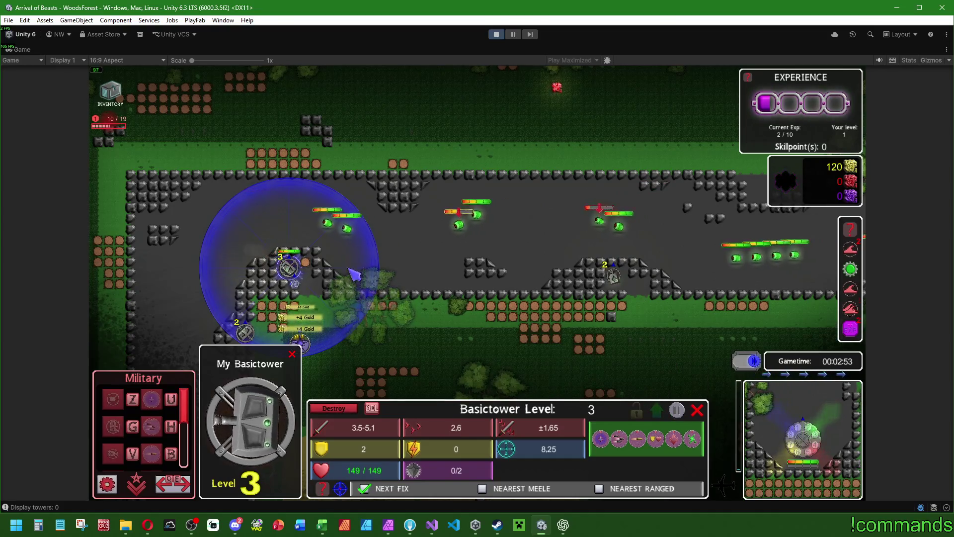
{"action": "left_click", "coordinate": [368, 293]}
{"action": "left_click", "coordinate": [615, 277]}
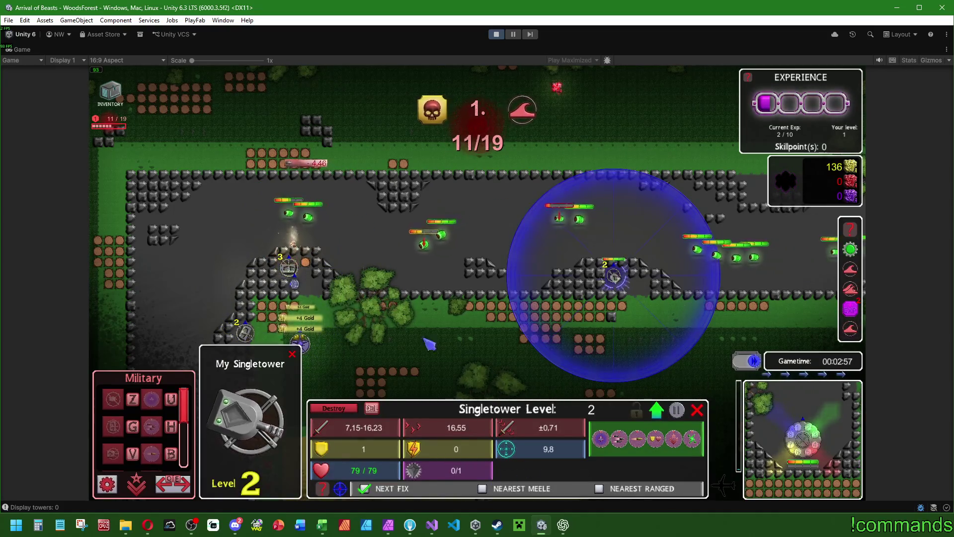
{"action": "left_click", "coordinate": [289, 267]}
{"action": "left_click", "coordinate": [656, 410]}
{"action": "left_click", "coordinate": [299, 268]}
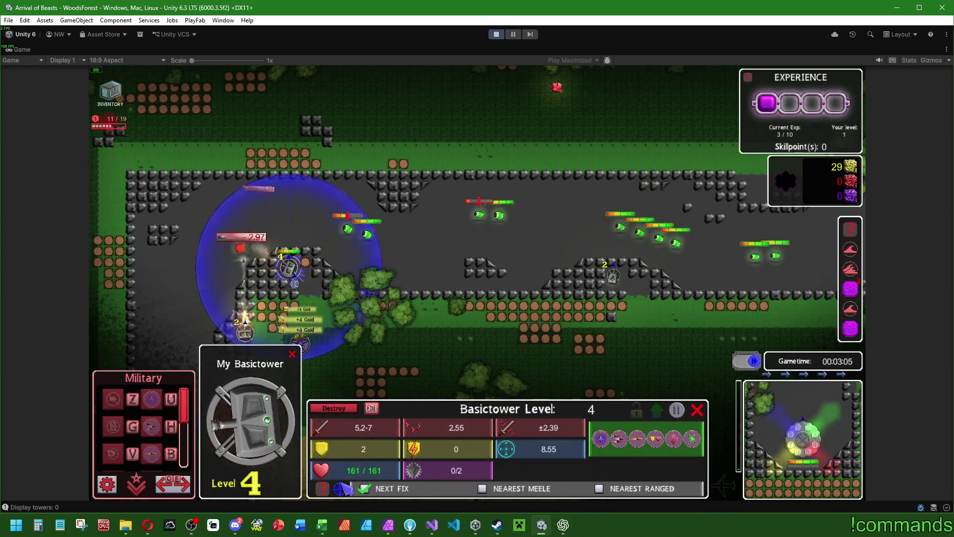
- Upgrade tower 2, a Basictower, to level 3 and the Singletower to level 3
{"action": "left_click_drag", "start_coordinate": [233, 341], "coordinate": [301, 341]}
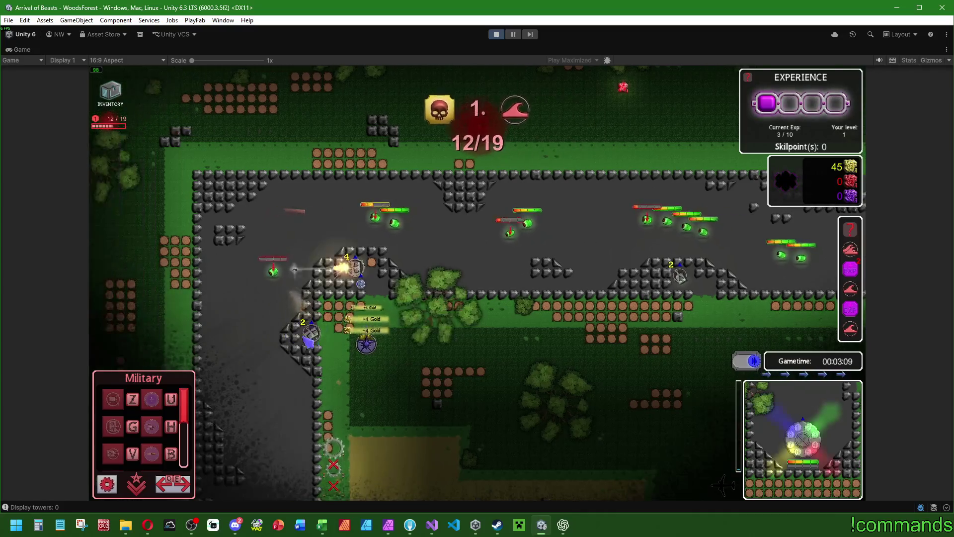
{"action": "left_click", "coordinate": [311, 332]}
{"action": "left_click", "coordinate": [360, 284]}
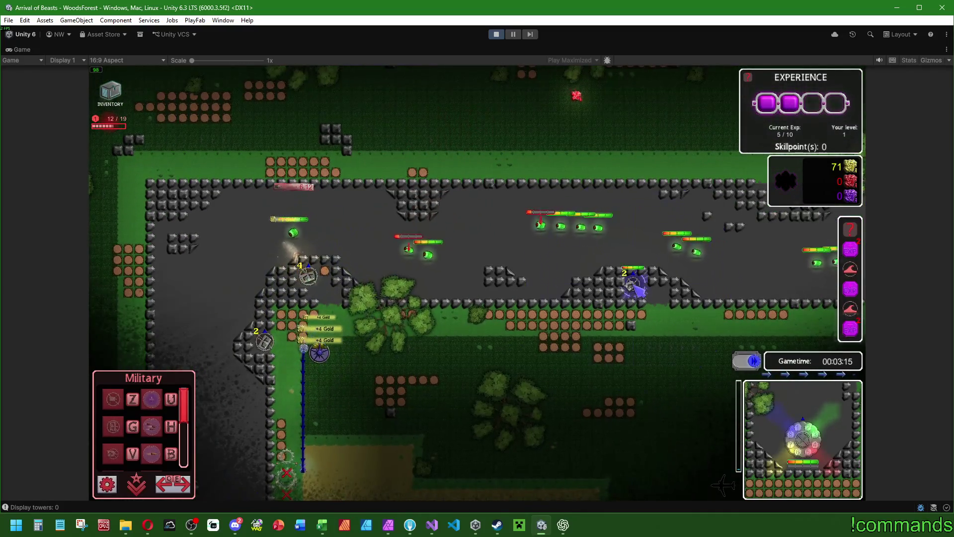
{"action": "left_click", "coordinate": [633, 286]}
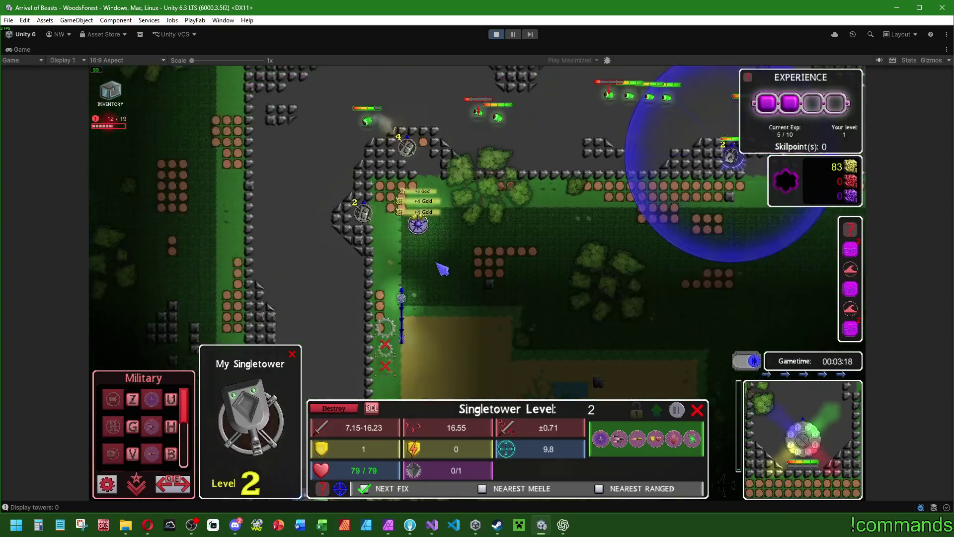
{"action": "left_click", "coordinate": [441, 268]}
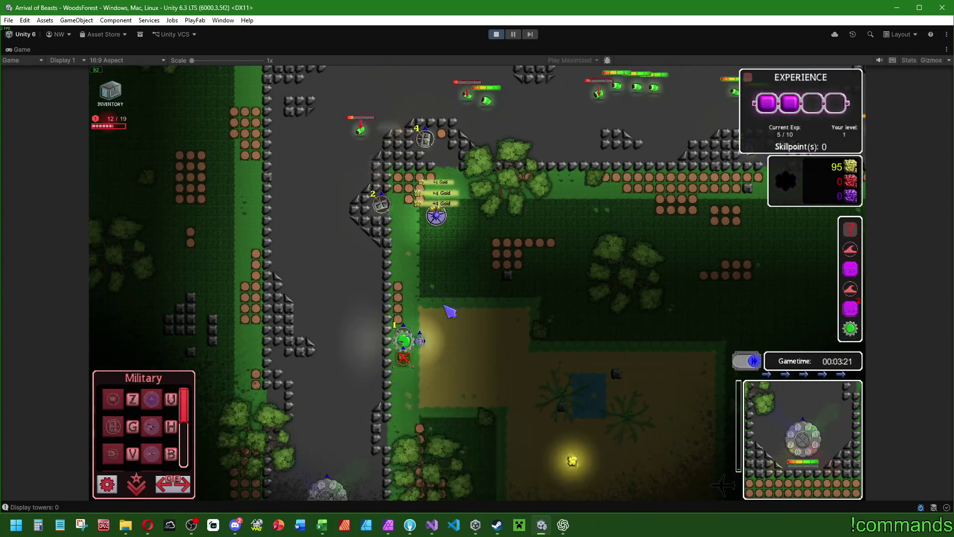
{"action": "left_click", "coordinate": [403, 340]}
{"action": "left_click", "coordinate": [381, 204]}
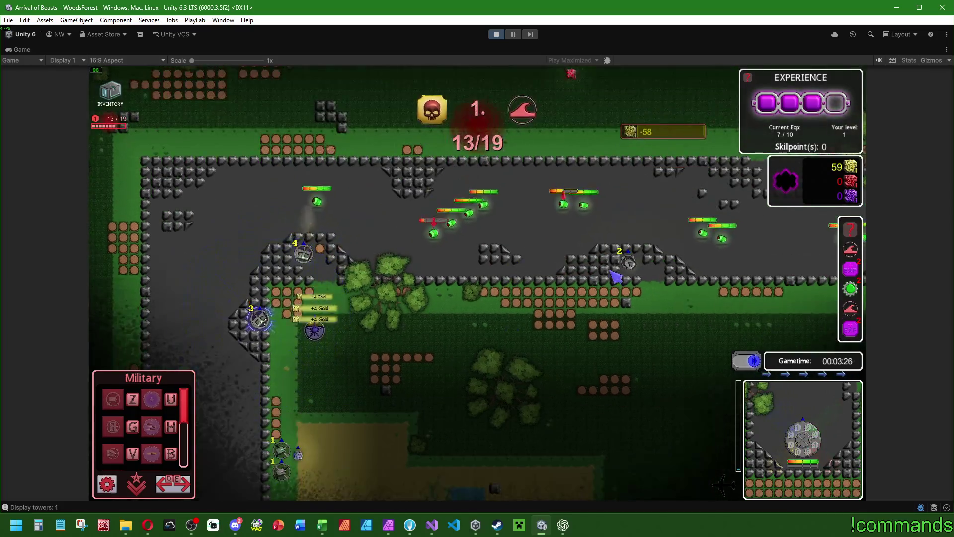
{"action": "left_click", "coordinate": [634, 264]}
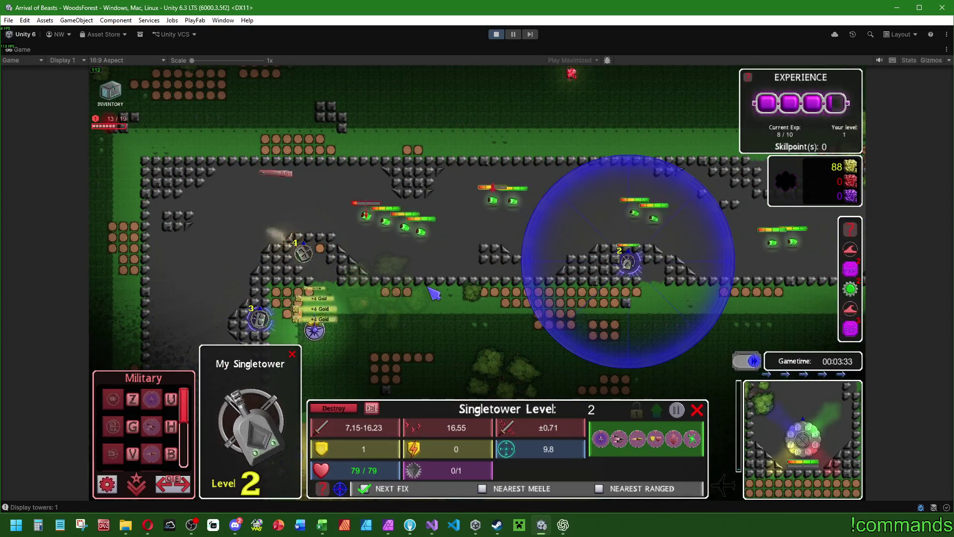
{"action": "key", "text": "u"}
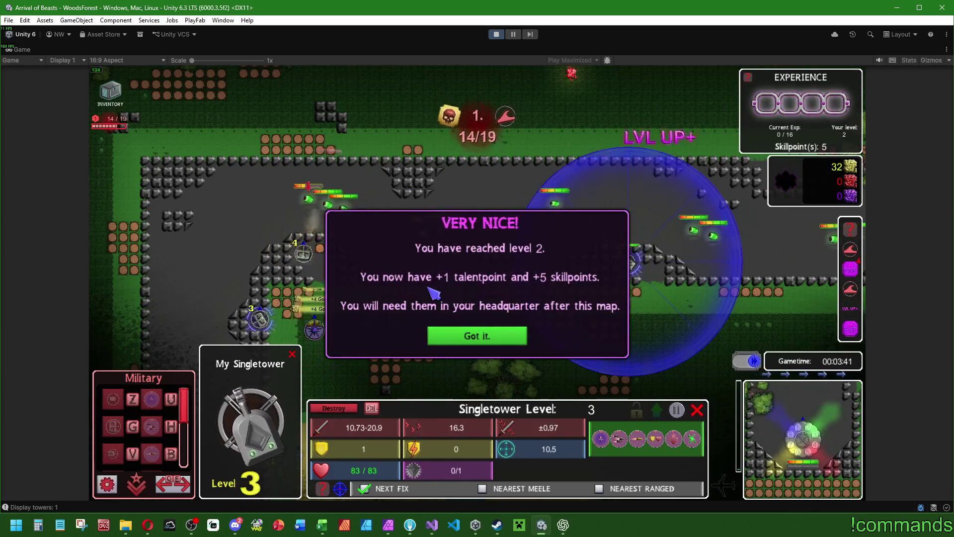
- Close the VERY NICE! popup and try the Singletower upgrade, which needs 204 gold
{"action": "left_click", "coordinate": [477, 336]}
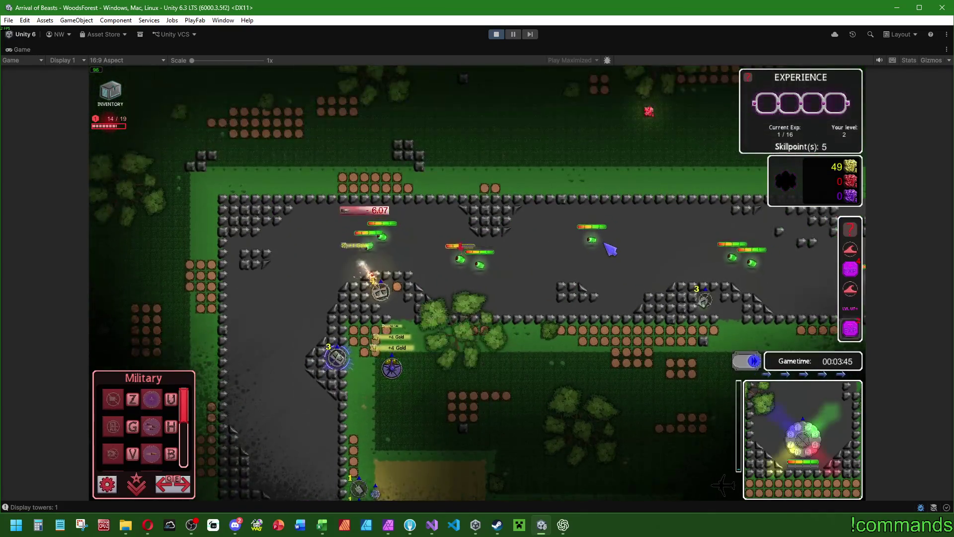
{"action": "key", "text": "alt+Tab"}
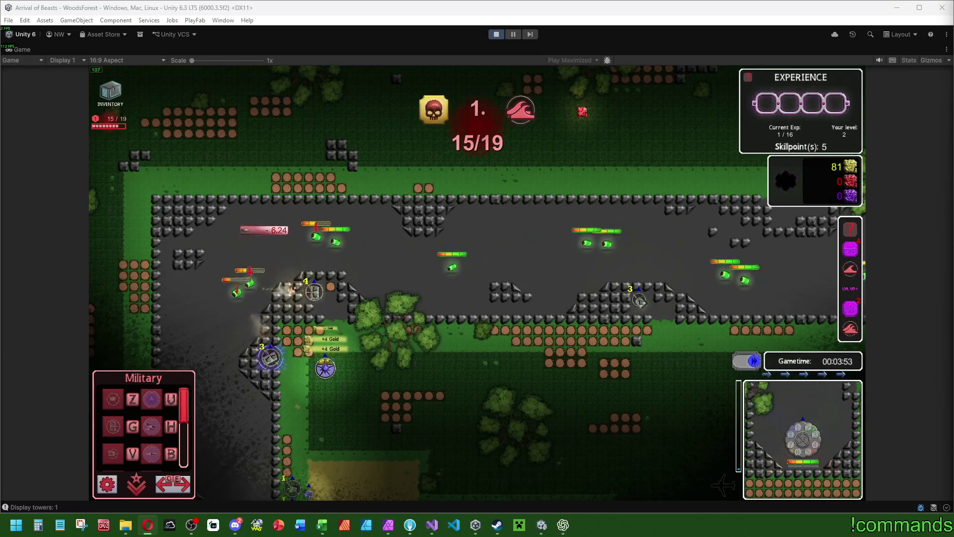
{"action": "left_click", "coordinate": [854, 276]}
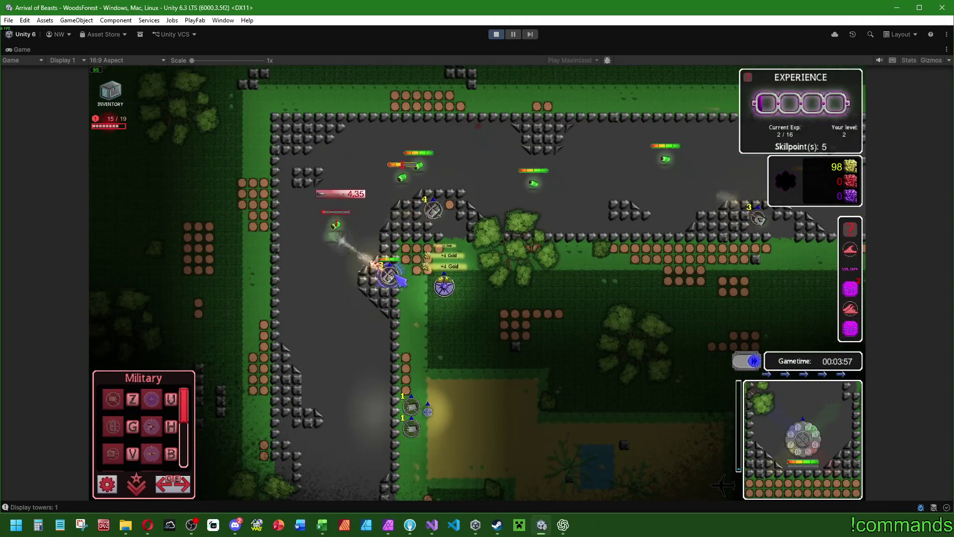
{"action": "left_click", "coordinate": [432, 209]}
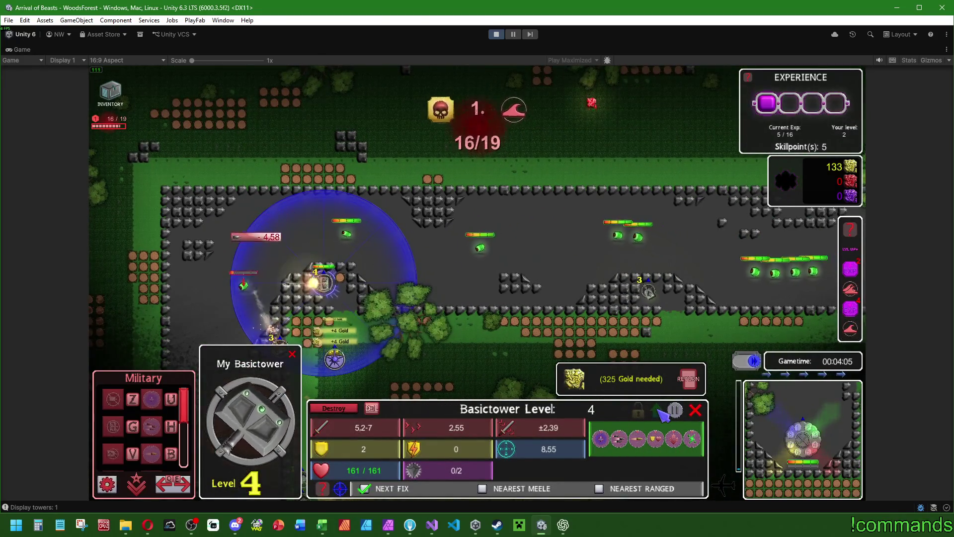
{"action": "left_click", "coordinate": [651, 292]}
{"action": "left_click", "coordinate": [665, 410]}
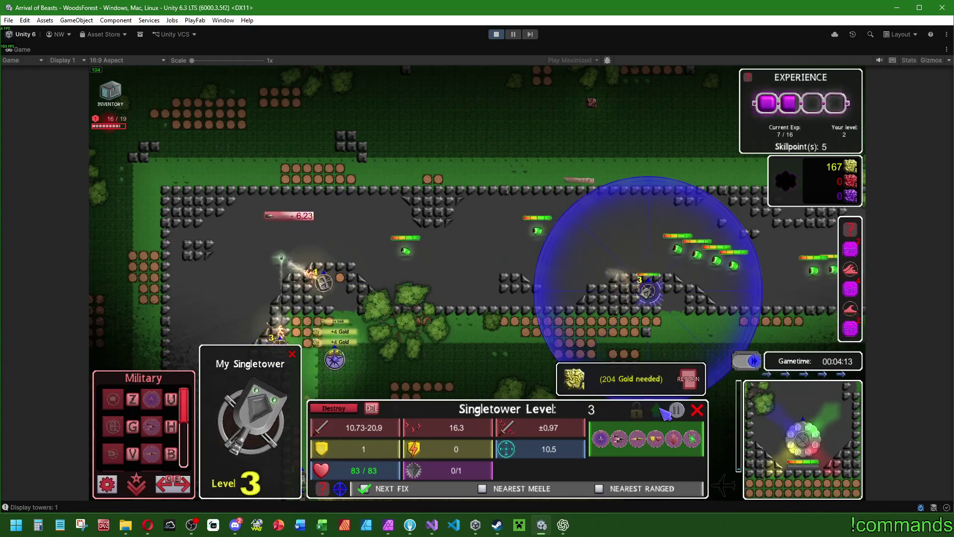
{"action": "left_click", "coordinate": [567, 251]}
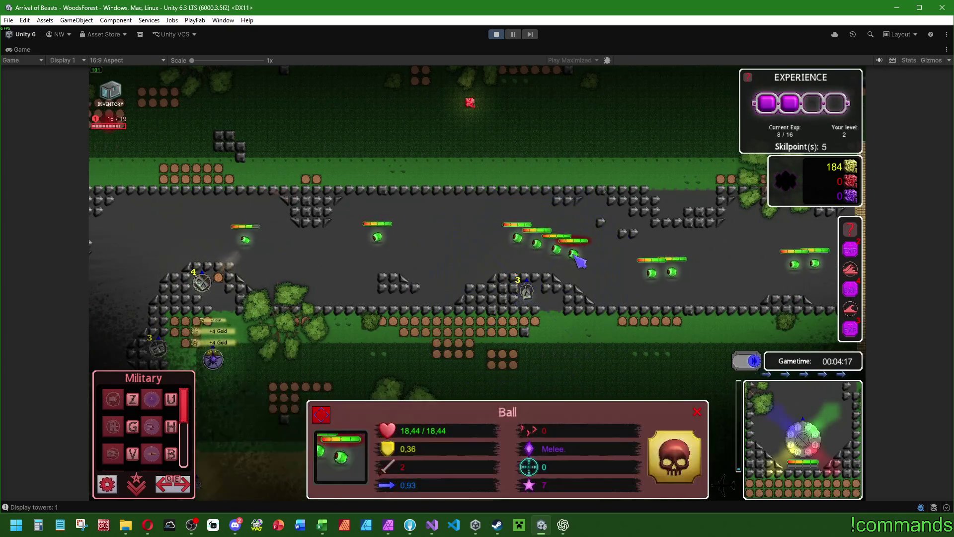
- Check the Singletower's upgrade cost and upgrade it to level 4
{"action": "left_click", "coordinate": [527, 292]}
{"action": "left_click", "coordinate": [657, 411]}
{"action": "left_click", "coordinate": [658, 411]}
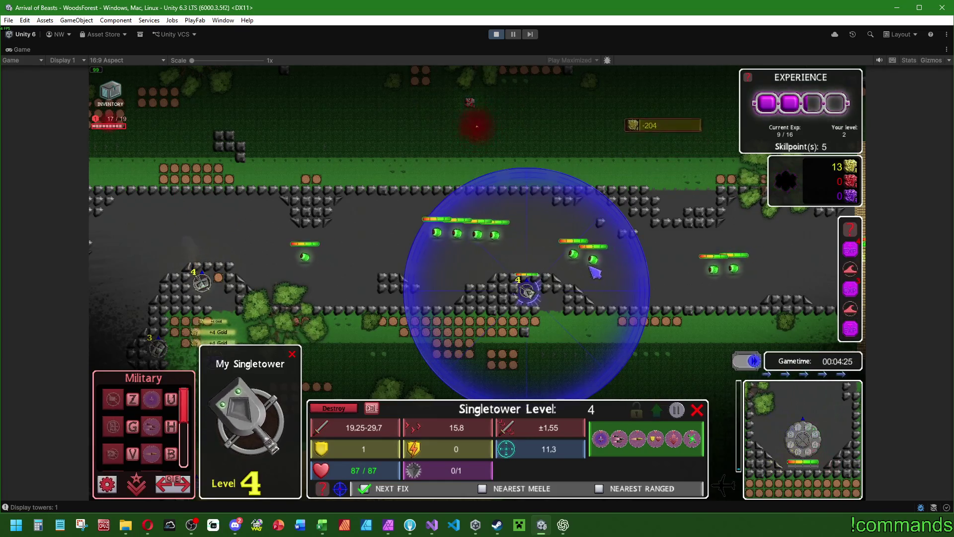
{"action": "left_click", "coordinate": [593, 272]}
{"action": "scroll", "coordinate": [593, 298], "scroll_direction": "up", "scroll_amount": 5}
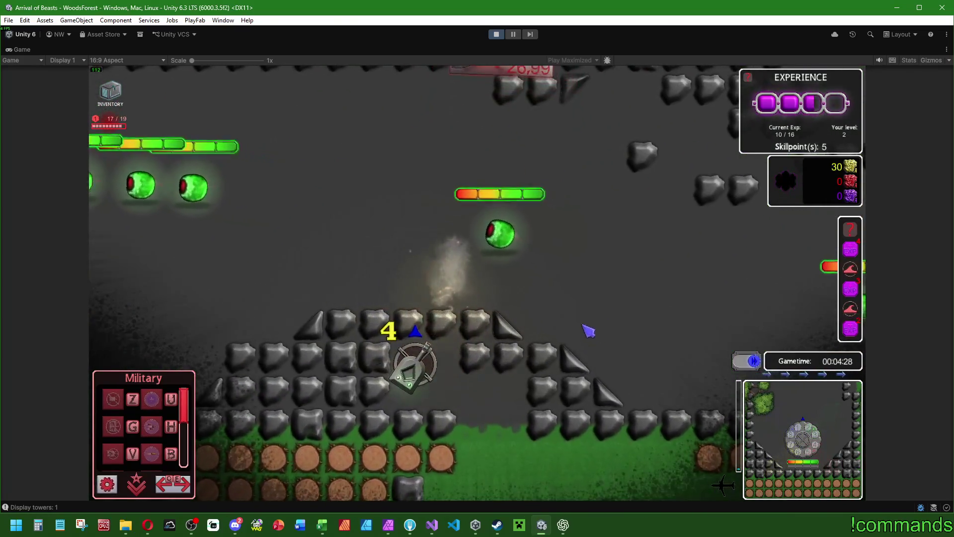
{"action": "scroll", "coordinate": [593, 332], "scroll_direction": "down", "scroll_amount": 5}
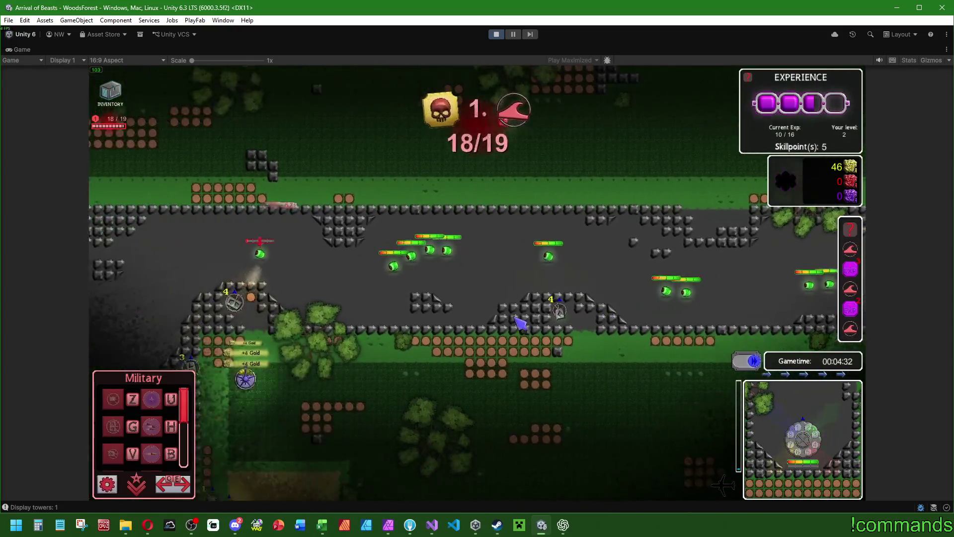
- Inspect the level 3 Basictower's stats and the right-hand Singletower
{"action": "left_click", "coordinate": [191, 366]}
{"action": "left_click", "coordinate": [418, 351]}
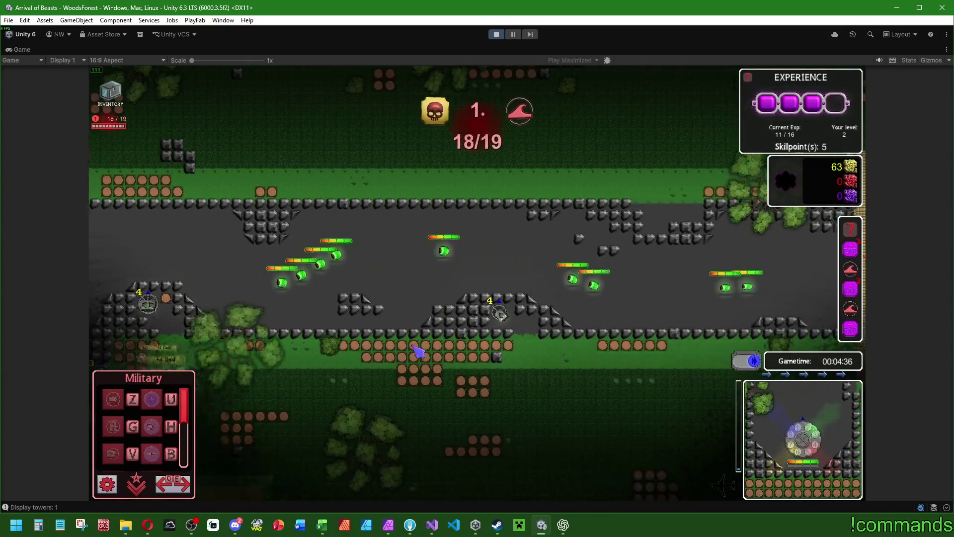
{"action": "left_click", "coordinate": [499, 314]}
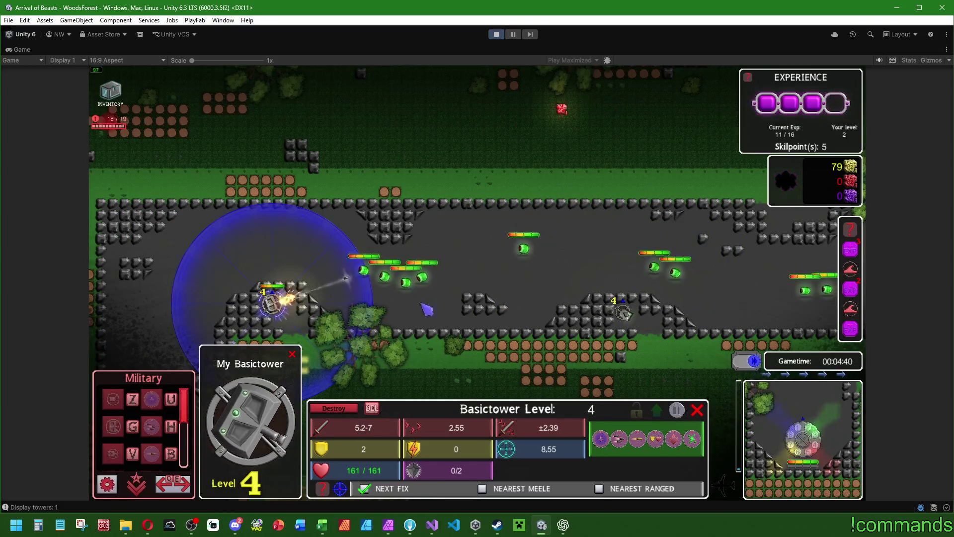
{"action": "left_click", "coordinate": [571, 326]}
{"action": "scroll", "coordinate": [572, 326], "scroll_direction": "up", "scroll_amount": 2}
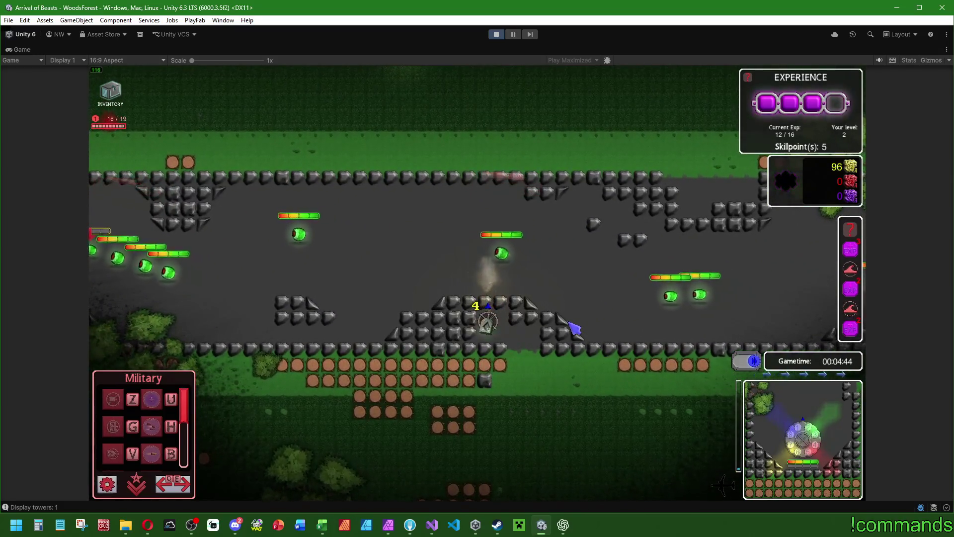
{"action": "key", "text": "a"}
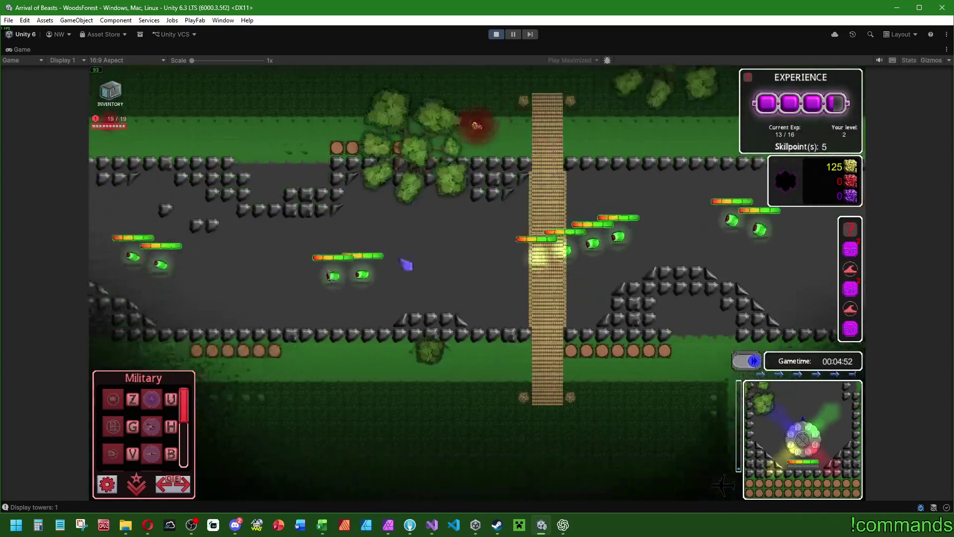
- Upgrade tower 3 to level 4 with the U hotkey, then box-select the two level 1 towers by the sand
{"action": "left_click", "coordinate": [366, 298]}
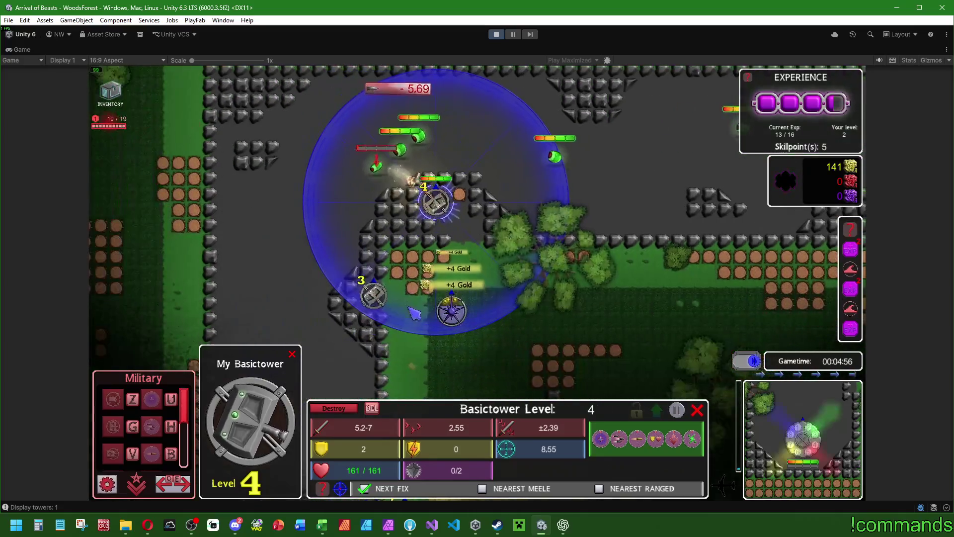
{"action": "left_click", "coordinate": [517, 287]}
{"action": "left_click", "coordinate": [408, 284]}
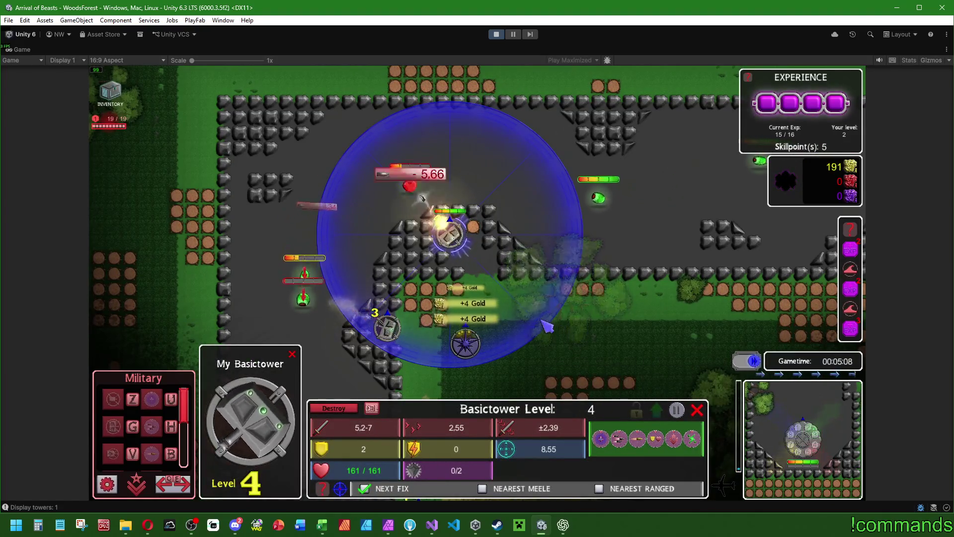
{"action": "left_click", "coordinate": [397, 331]}
{"action": "key", "text": "u"}
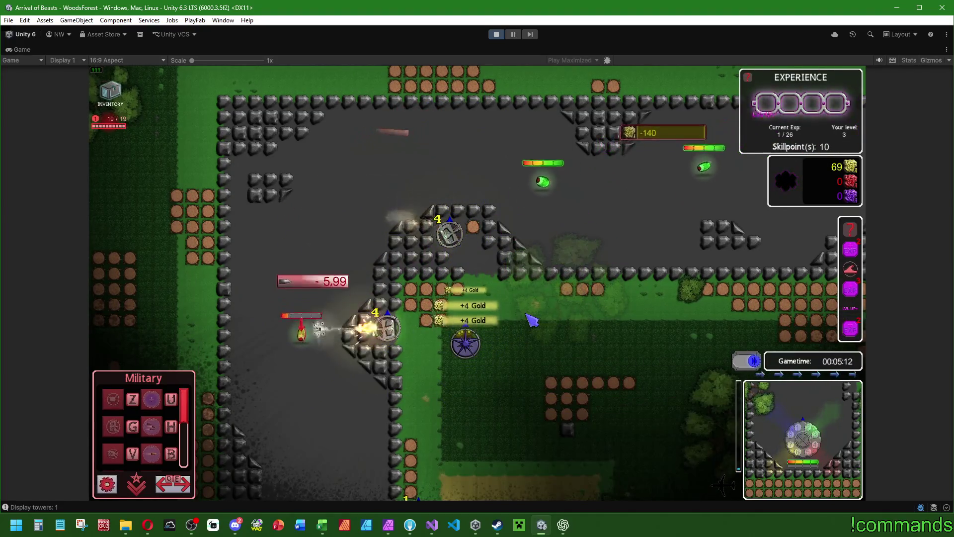
{"action": "key", "text": "s"}
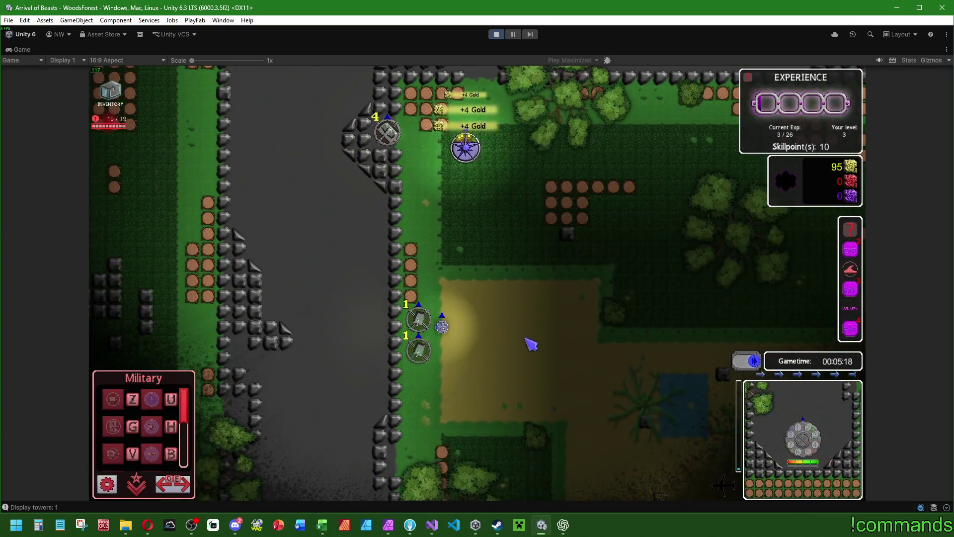
{"action": "left_click_drag", "start_coordinate": [493, 384], "coordinate": [400, 313]}
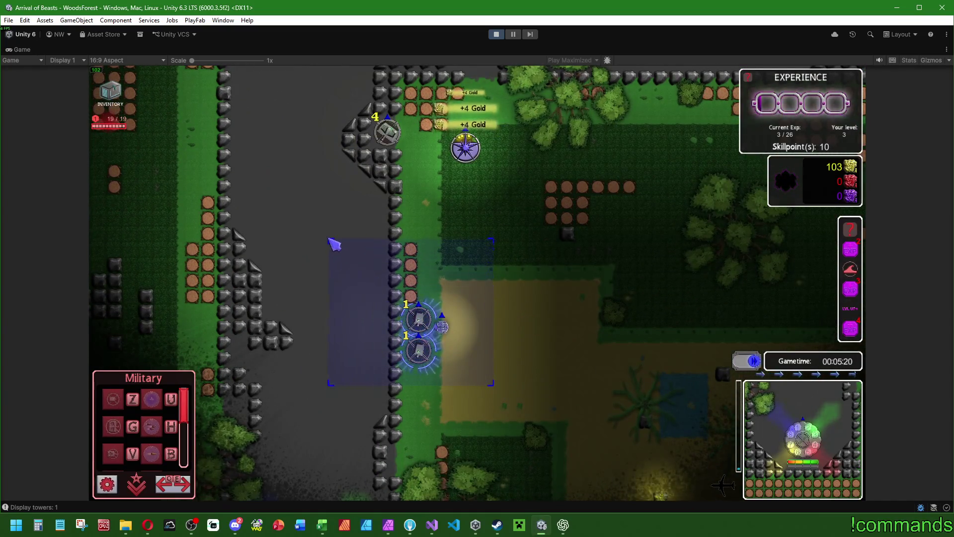
- Inspect the towers along the upper road, including the right-hand Singletower and a Basictower
{"action": "key", "text": "w"}
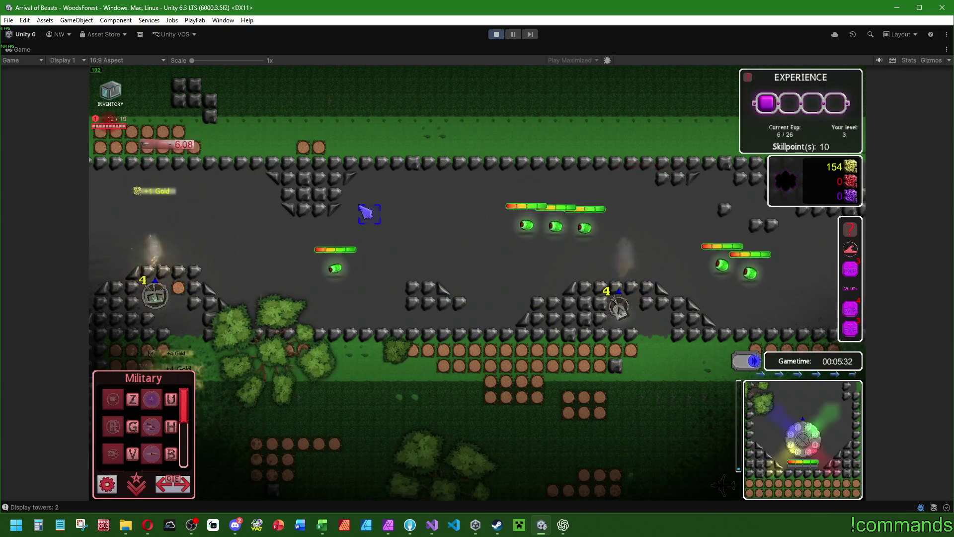
{"action": "mouse_move", "coordinate": [144, 177]}
{"action": "left_mouse_down"}
{"action": "mouse_move", "coordinate": [341, 313]}
{"action": "mouse_move", "coordinate": [345, 288]}
{"action": "left_mouse_up"}
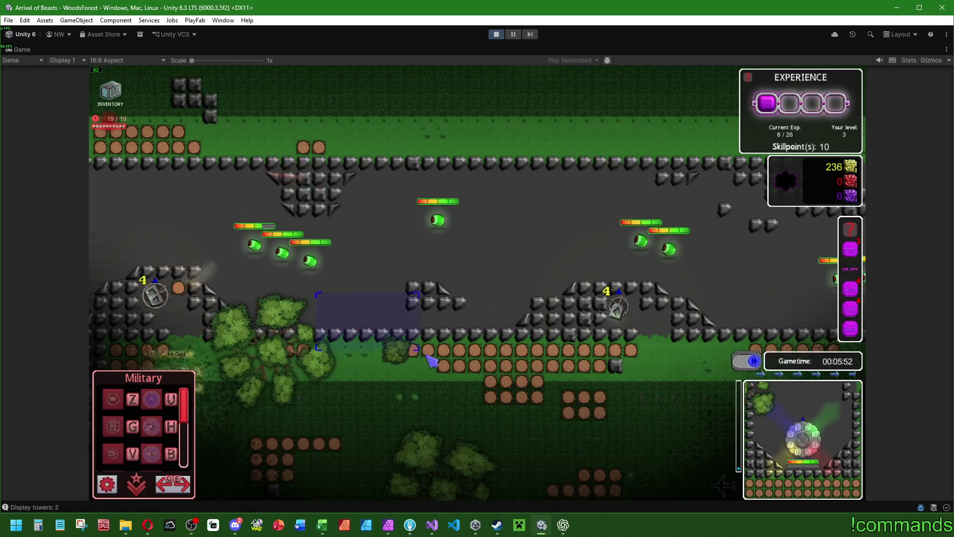
{"action": "left_click", "coordinate": [709, 313]}
{"action": "left_click", "coordinate": [371, 295]}
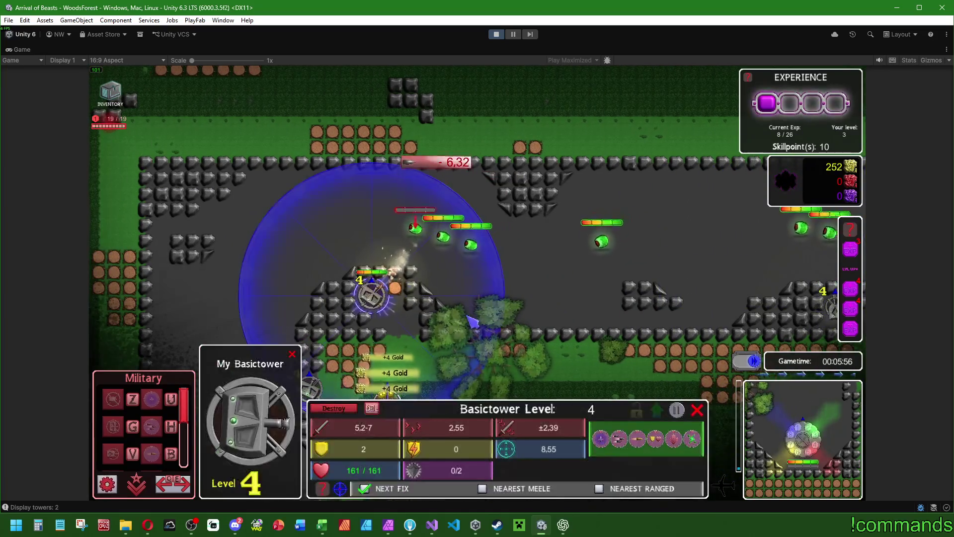
{"action": "left_click", "coordinate": [251, 423]}
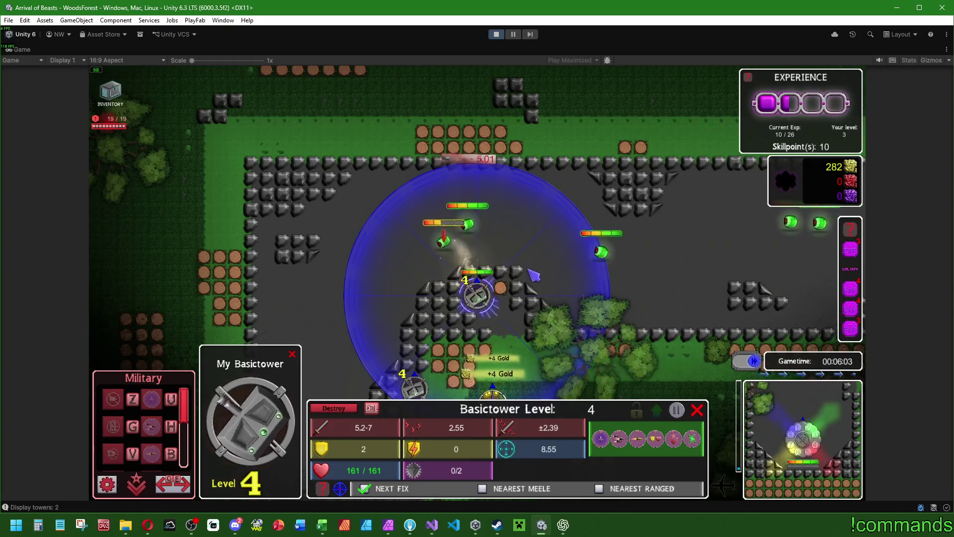
{"action": "left_click", "coordinate": [435, 256]}
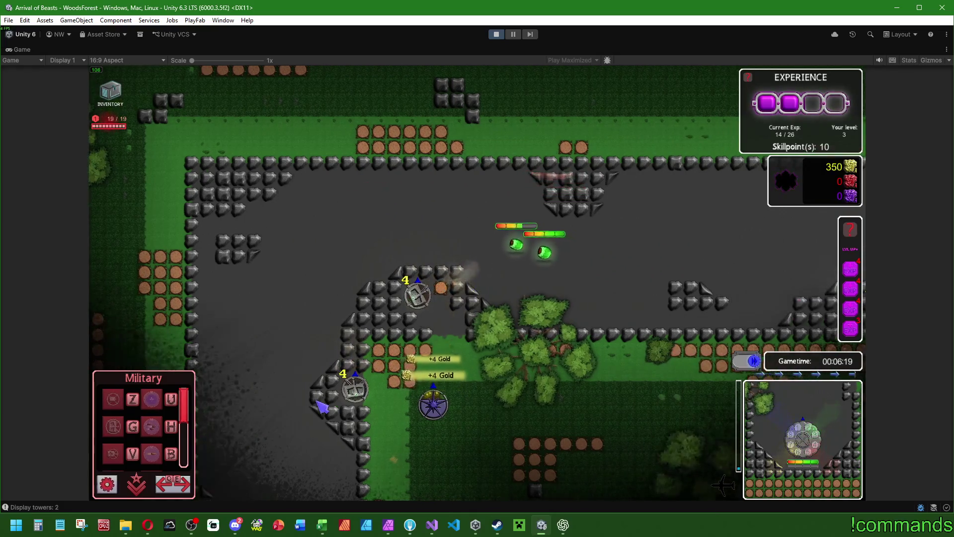
- Upgrade the bottom-left Basictower to level 5, then inspect the advancing Bubble boss
{"action": "left_click", "coordinate": [370, 393]}
{"action": "key", "text": "u"}
{"action": "left_click", "coordinate": [548, 299]}
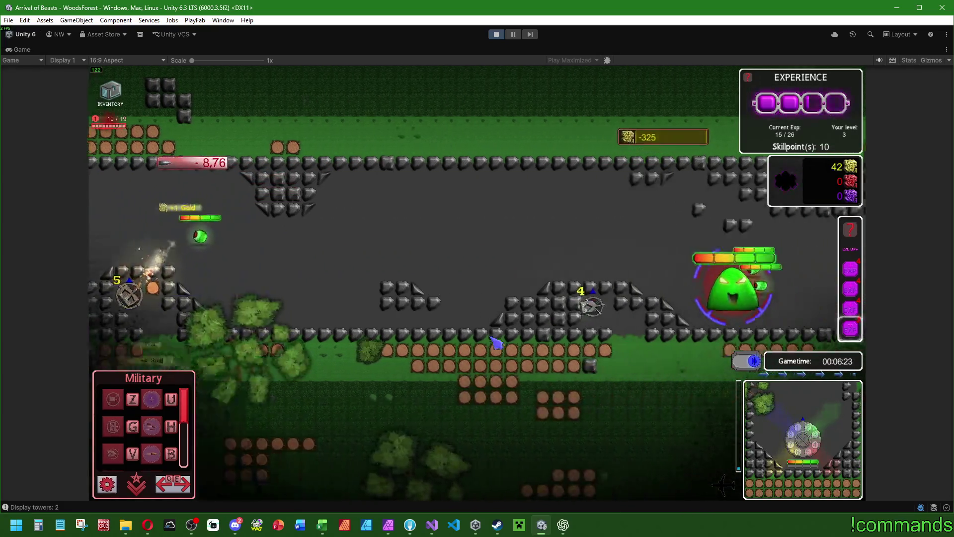
{"action": "left_click", "coordinate": [326, 414]}
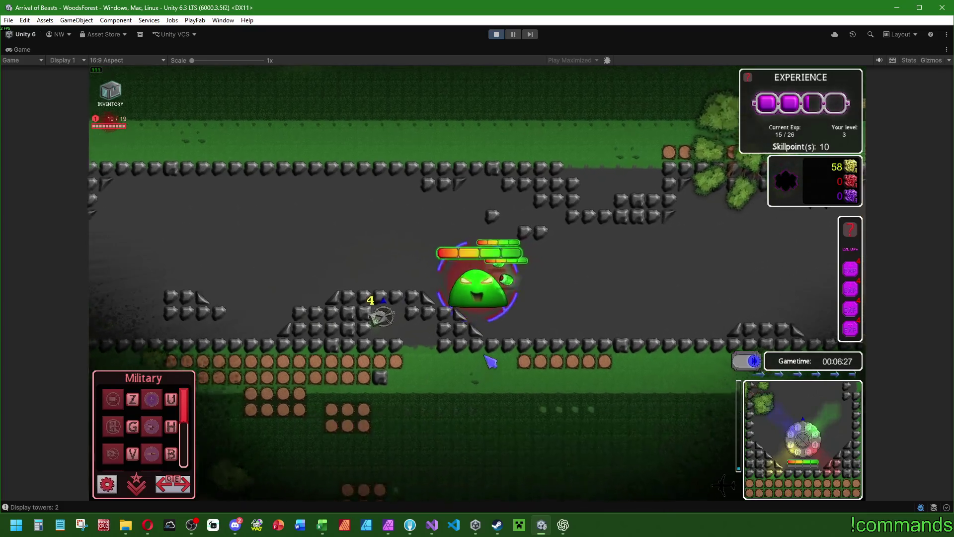
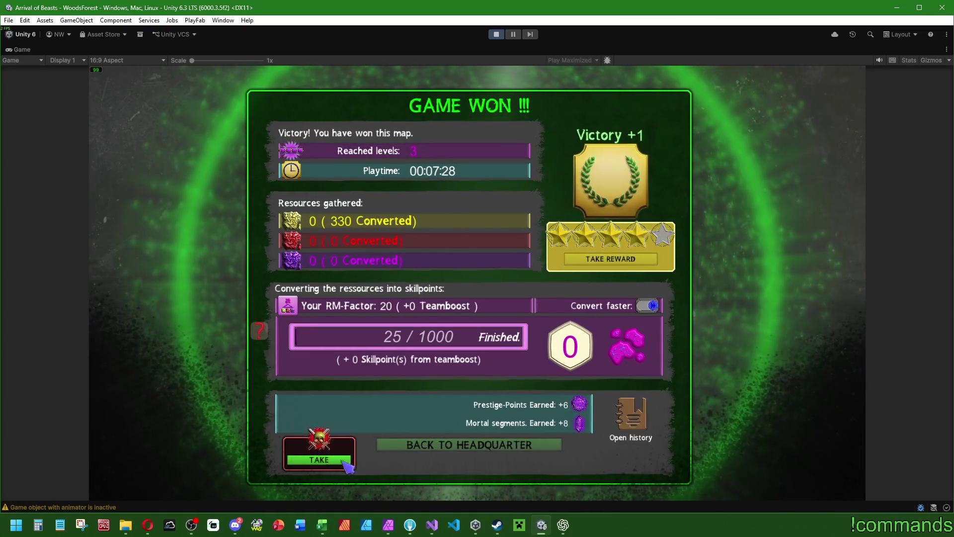
- Return from the victory screen to the headquarters, dismissing the talentpath and level-up popups
{"action": "left_click", "coordinate": [490, 447]}
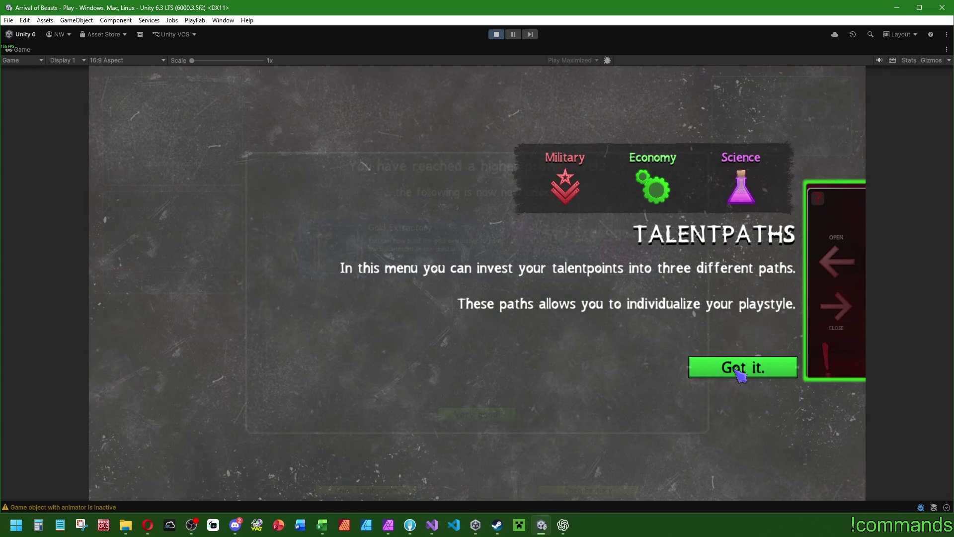
{"action": "left_click", "coordinate": [740, 372]}
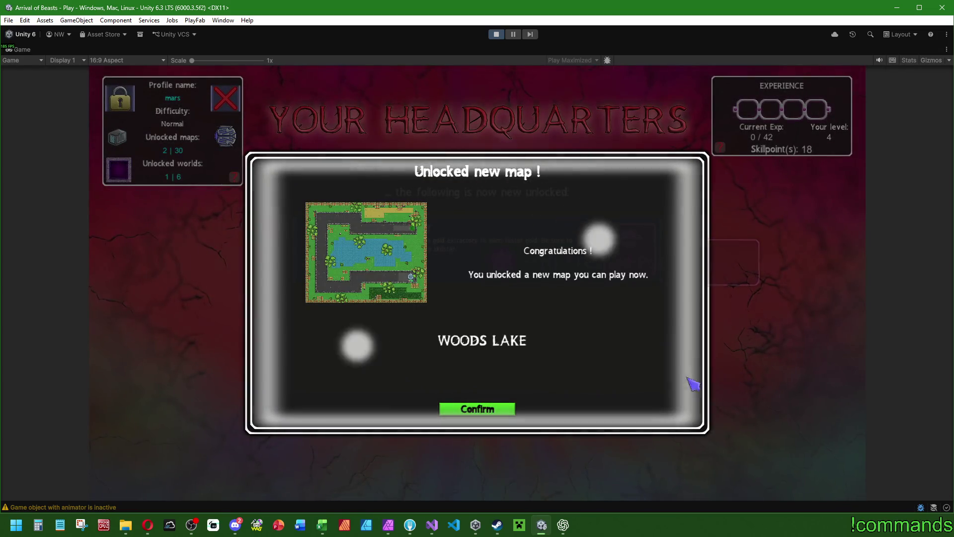
{"action": "left_click", "coordinate": [484, 410]}
{"action": "left_click", "coordinate": [485, 410]}
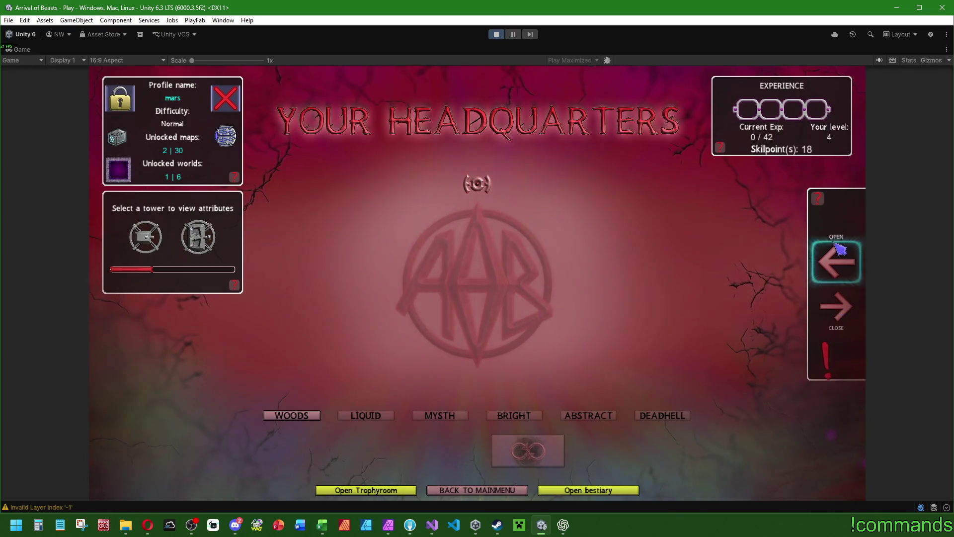
- Open the Talentpath panel past its card intro and restore the normal editor layout
{"action": "left_click", "coordinate": [839, 254]}
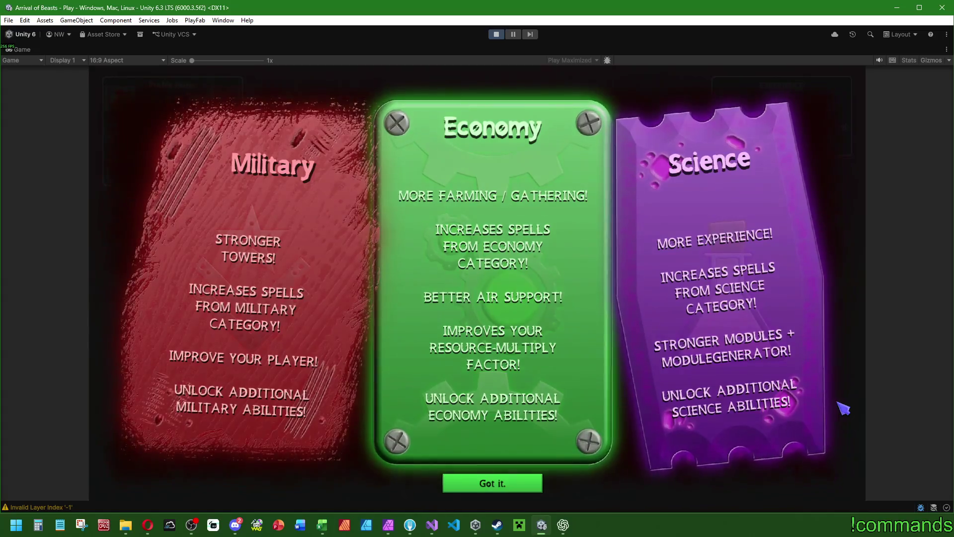
{"action": "left_click", "coordinate": [502, 494]}
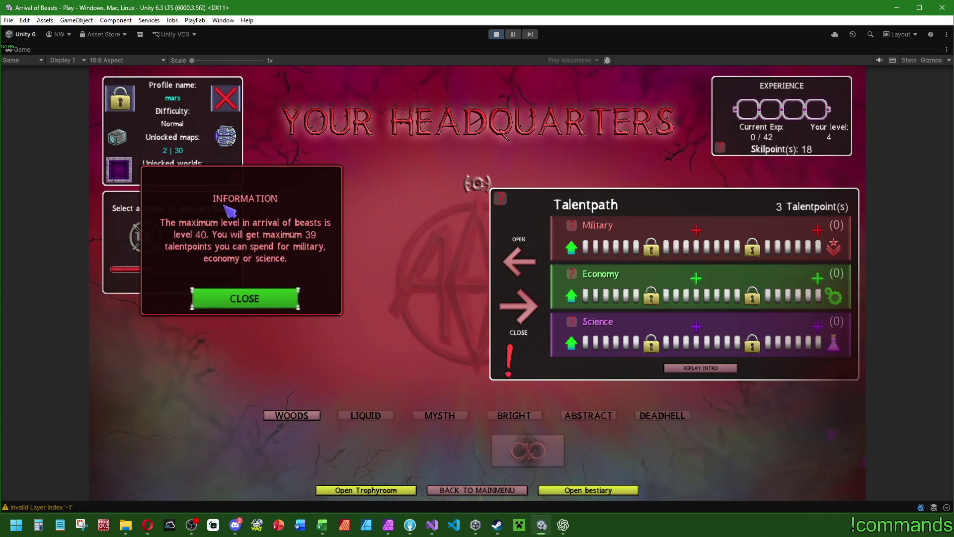
{"action": "double_click", "coordinate": [25, 47]}
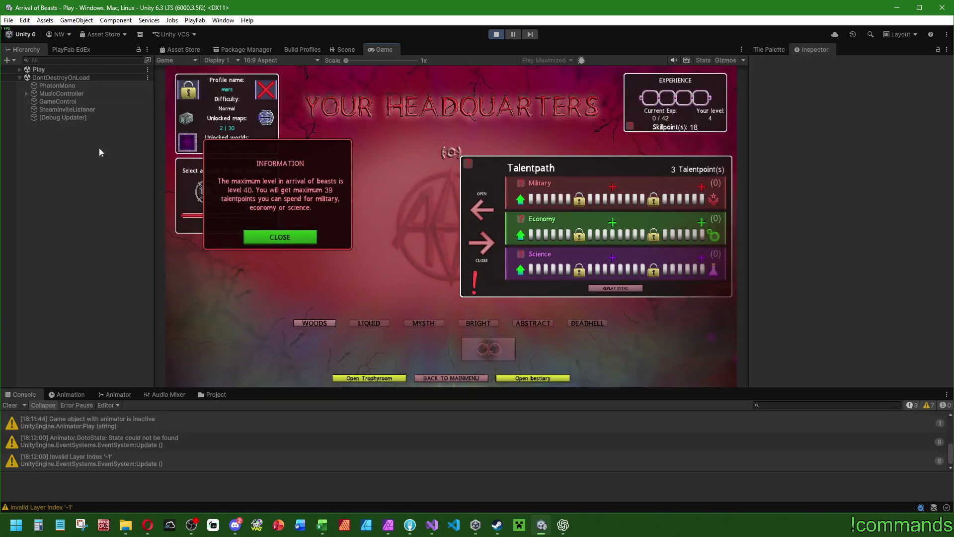
- Expand Play > Canvas > Playmenu in the Hierarchy and clear the Console
{"action": "left_click", "coordinate": [26, 93]}
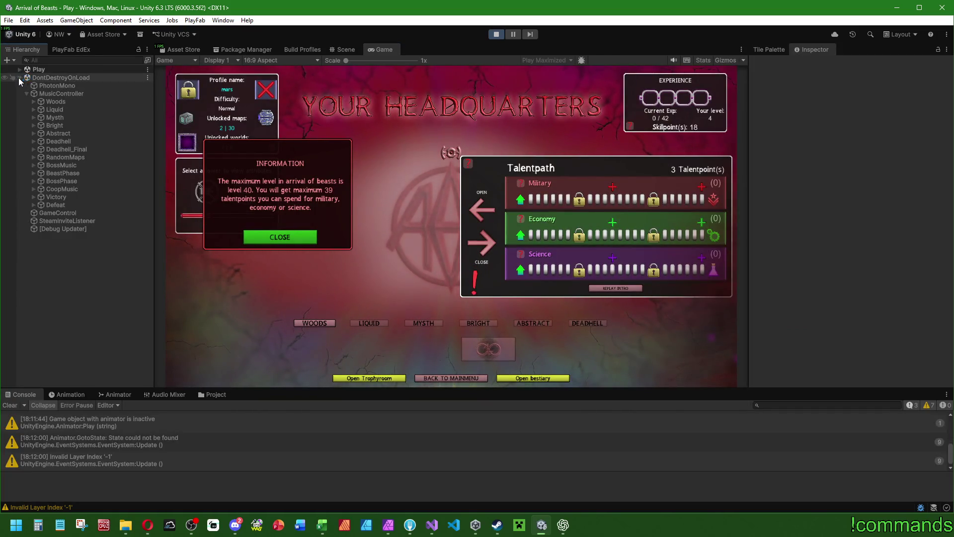
{"action": "left_click", "coordinate": [19, 78]}
{"action": "left_click", "coordinate": [19, 70]}
{"action": "left_click", "coordinate": [27, 93]}
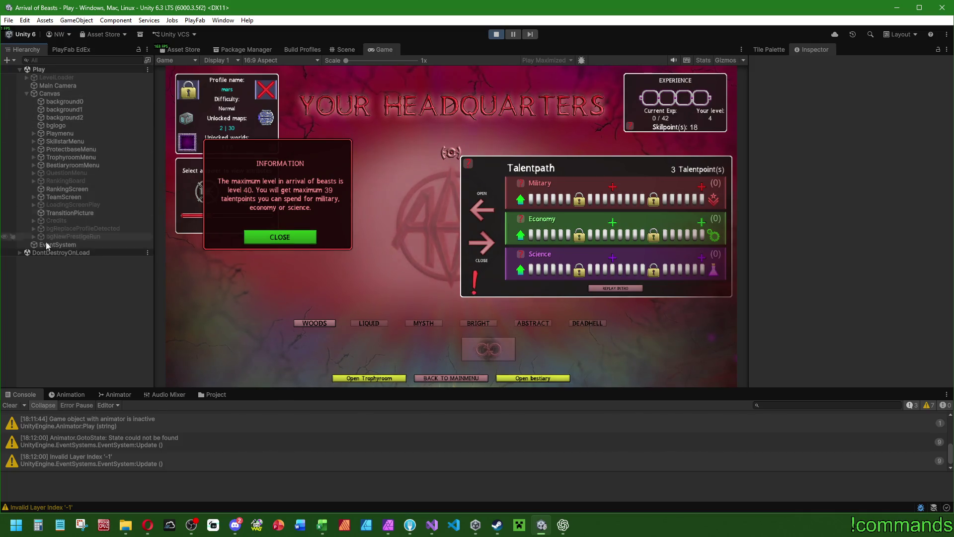
{"action": "left_click", "coordinate": [10, 405]}
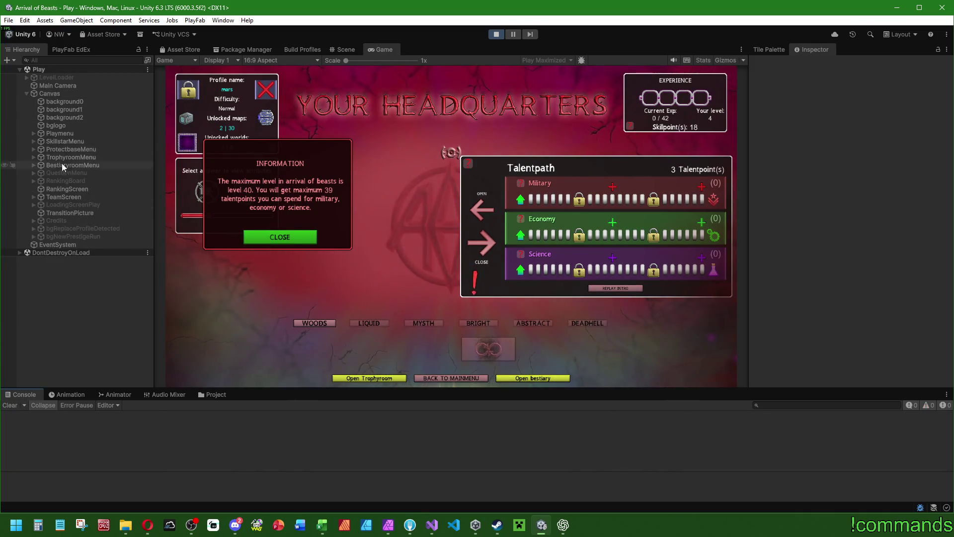
{"action": "left_click", "coordinate": [33, 133]}
- Inspect the bgHintMaxLevel(Clone) object, then switch to Visual Studio
{"action": "scroll", "coordinate": [90, 238], "scroll_direction": "down", "scroll_amount": 5}
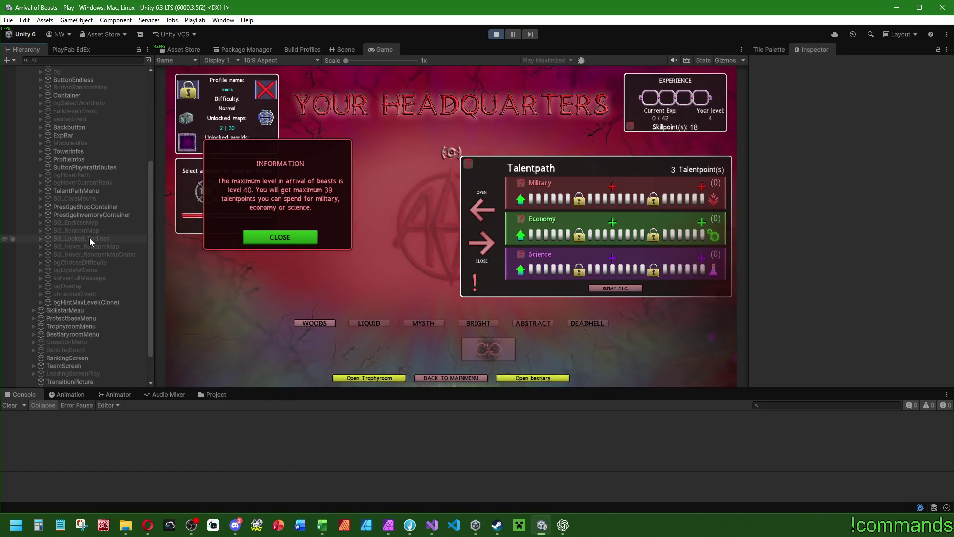
{"action": "left_click", "coordinate": [84, 303]}
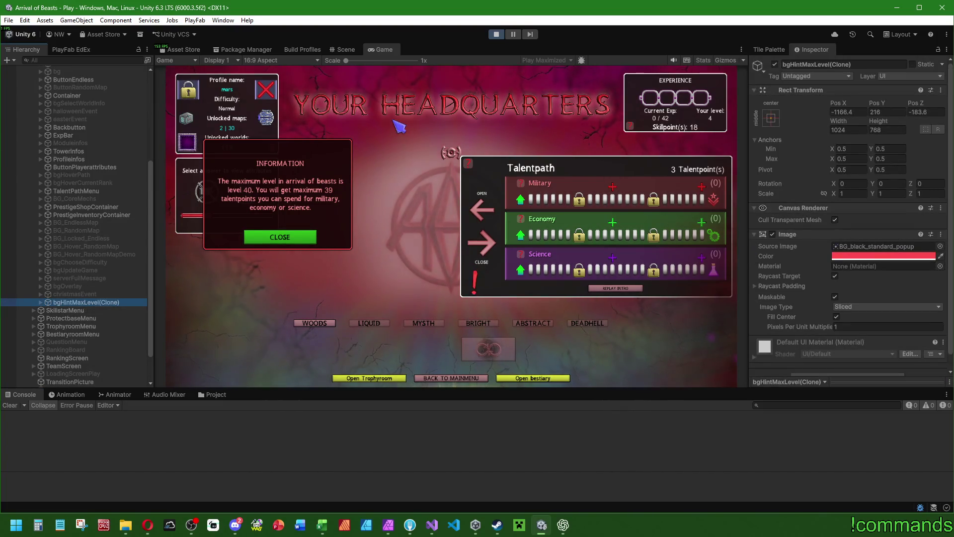
{"action": "left_click", "coordinate": [206, 387]}
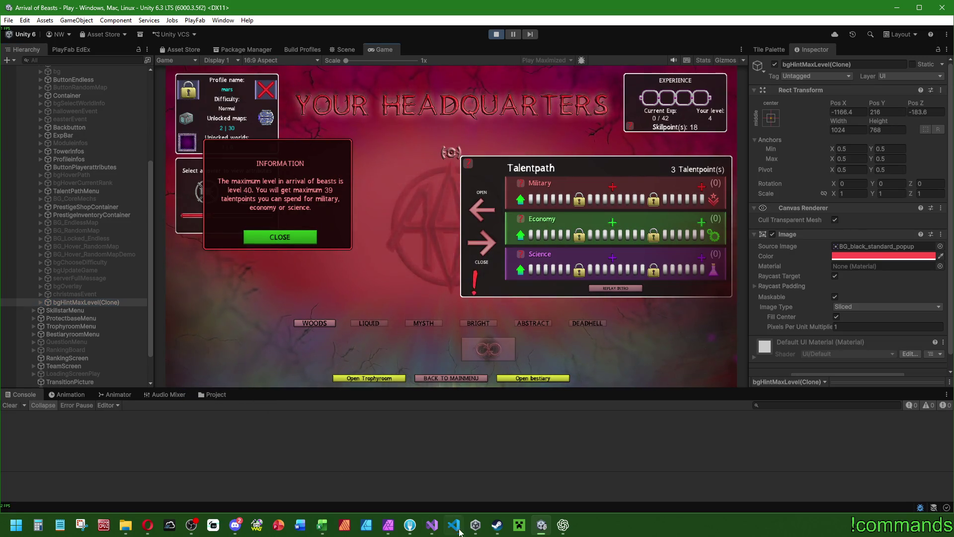
{"action": "left_click", "coordinate": [432, 527]}
{"action": "scroll", "coordinate": [106, 279], "scroll_direction": "down", "scroll_amount": 9}
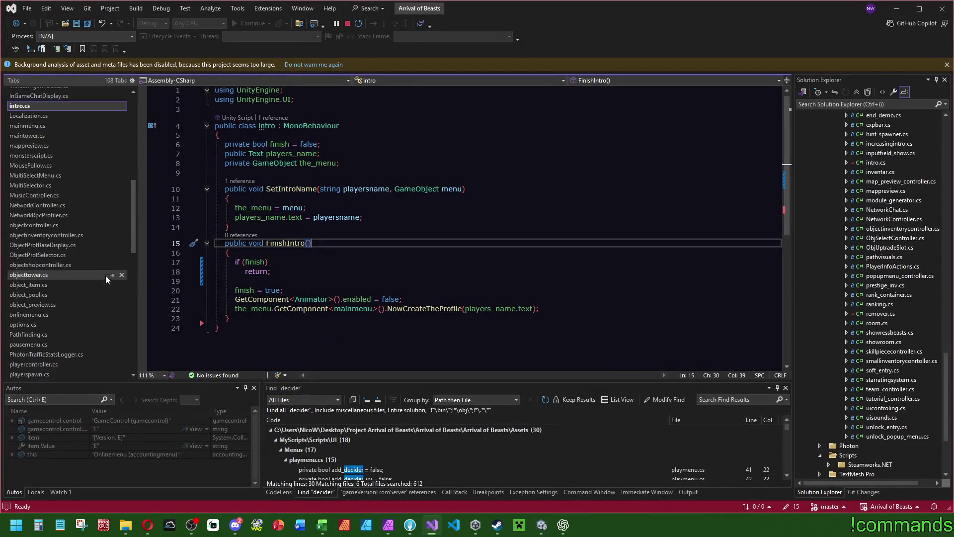
- View CloseIncreasingIntro in playmenu.cs, then return to Unity
{"action": "left_click", "coordinate": [34, 241]}
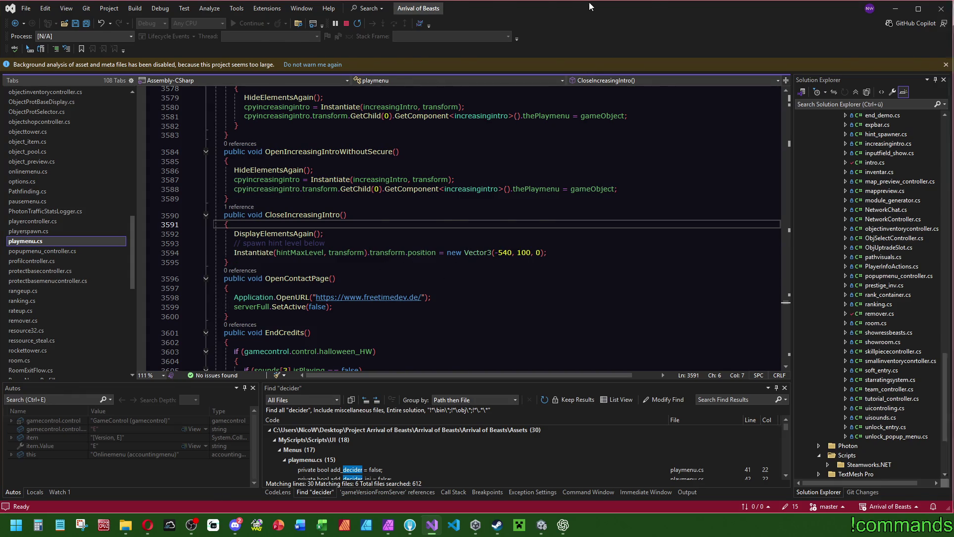
{"action": "key", "text": "alt+Tab"}
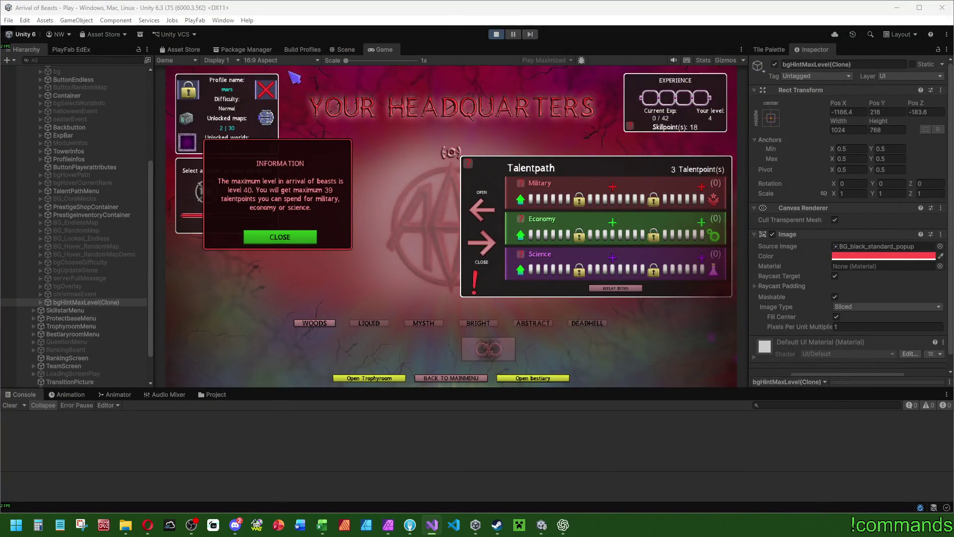
- In the Scene view, drag the max-level Information popup down and right
{"action": "left_click", "coordinate": [346, 50]}
{"action": "scroll", "coordinate": [340, 201], "scroll_direction": "up", "scroll_amount": 3}
{"action": "left_click_drag", "start_coordinate": [340, 202], "coordinate": [434, 247]}
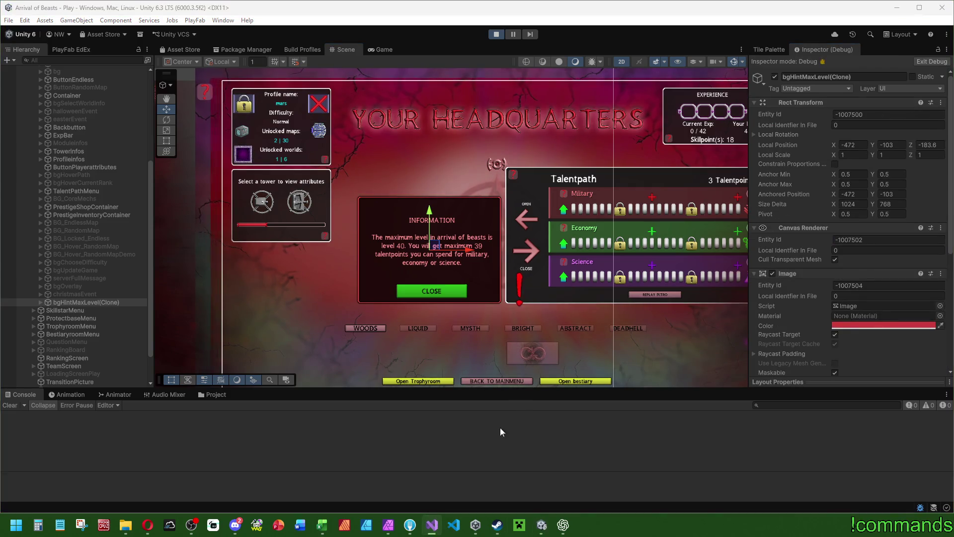
- Place a smaller Visual Studio window beside Unity, cursor before the Instantiate call
{"action": "left_click", "coordinate": [437, 524]}
{"action": "left_click", "coordinate": [646, 180]}
{"action": "mouse_move", "coordinate": [611, 10]}
{"action": "left_mouse_down"}
{"action": "mouse_move", "coordinate": [538, 69]}
{"action": "mouse_move", "coordinate": [438, 38]}
{"action": "left_mouse_up"}
{"action": "mouse_move", "coordinate": [287, 329]}
{"action": "left_mouse_down"}
{"action": "mouse_move", "coordinate": [270, 329]}
{"action": "mouse_move", "coordinate": [371, 331]}
{"action": "mouse_move", "coordinate": [256, 337]}
{"action": "left_mouse_up"}
{"action": "left_click", "coordinate": [291, 277]}
- Store the spawned hint in var tempHint and remove the old hard-coded position
{"action": "type", "text": "var tempInstantiate(hintMaxLevel, transform).transfo"}
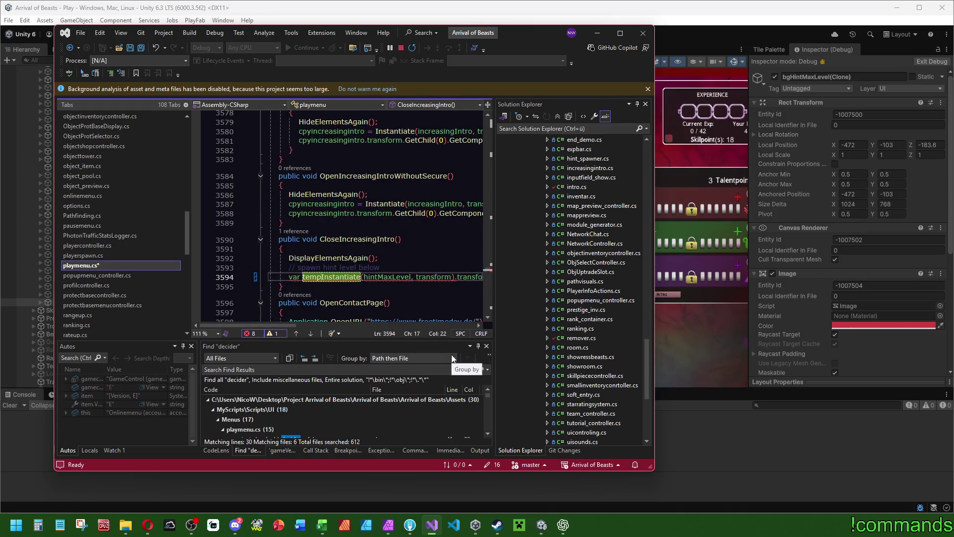
{"action": "type", "text": "Hint ="}
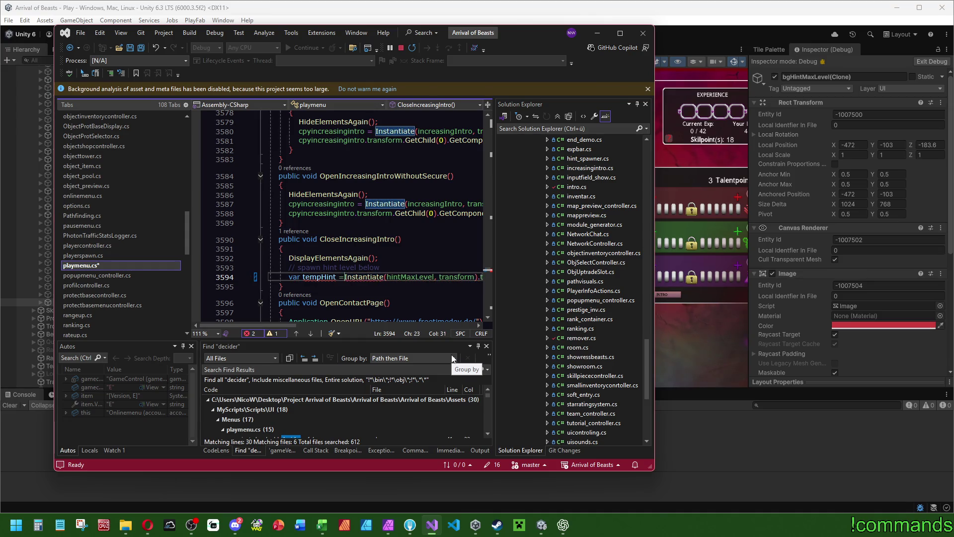
{"action": "left_click_drag", "start_coordinate": [289, 324], "coordinate": [390, 324]}
{"action": "scroll", "coordinate": [437, 288], "scroll_direction": "left", "scroll_amount": 5}
{"action": "left_click", "coordinate": [413, 277]}
{"action": "key", "text": "Delete"}
{"action": "scroll", "coordinate": [354, 293], "scroll_direction": "left", "scroll_amount": 5}
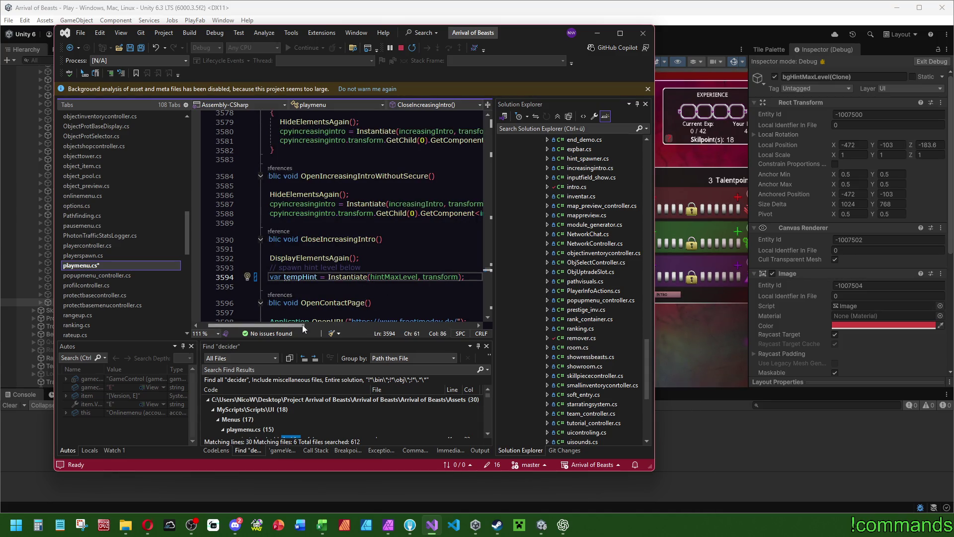
{"action": "scroll", "coordinate": [304, 329], "scroll_direction": "left", "scroll_amount": 2}
{"action": "key", "text": "Return"}
- Add tempHint's RectTransform localPosition = new Vector3(-472, -103, 0), then maximize and return to Unity
{"action": "type", "text": "tempHint.get"}
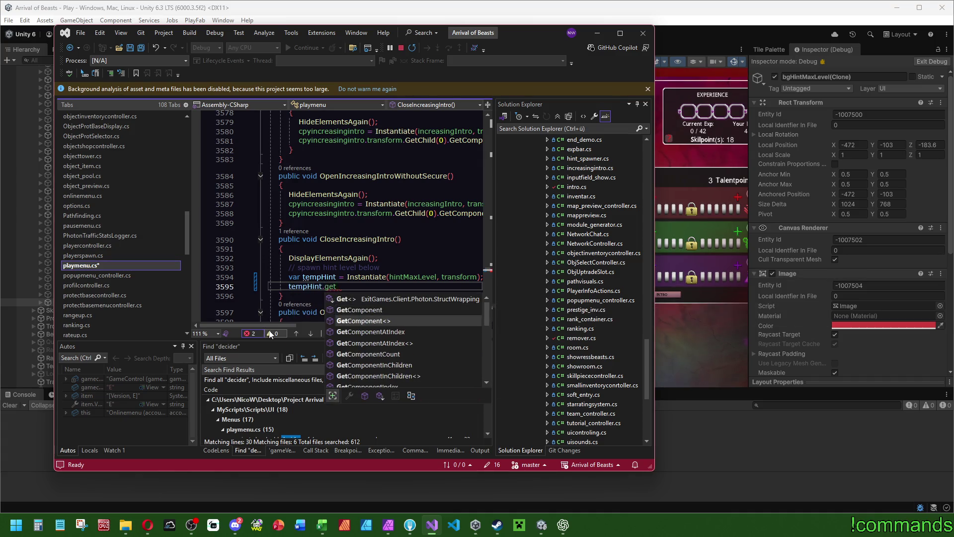
{"action": "type", "text": "<Rectra>()."}
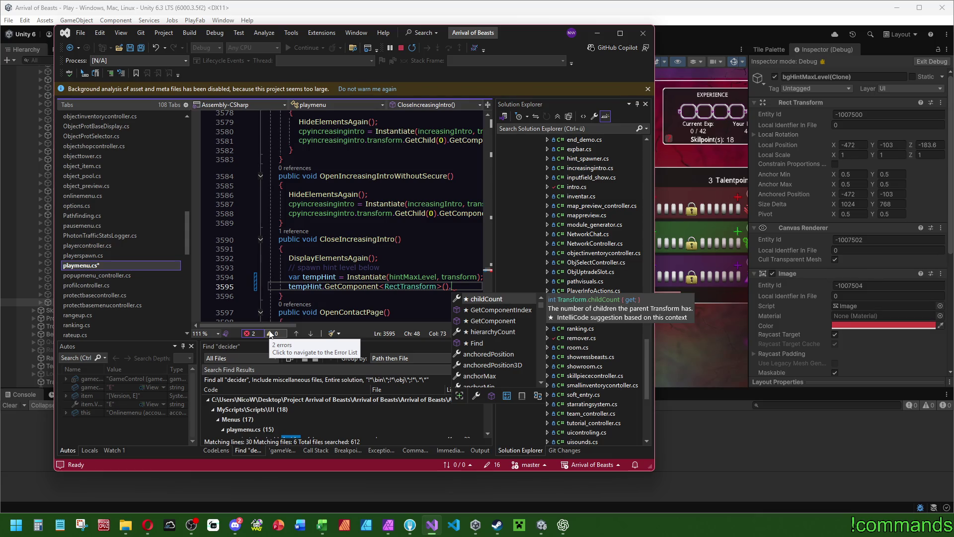
{"action": "key", "text": "Down"}
{"action": "key", "text": "Down"}
{"action": "key", "text": "Down"}
{"action": "key", "text": "Up"}
{"action": "key", "text": "Up"}
{"action": "key", "text": "Up"}
{"action": "key", "text": "Up"}
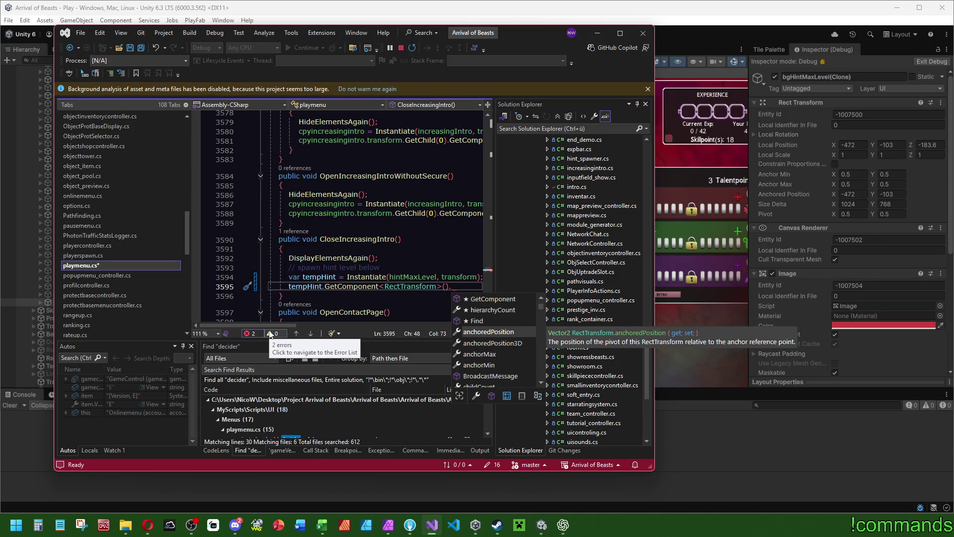
{"action": "type", "text": "pos"}
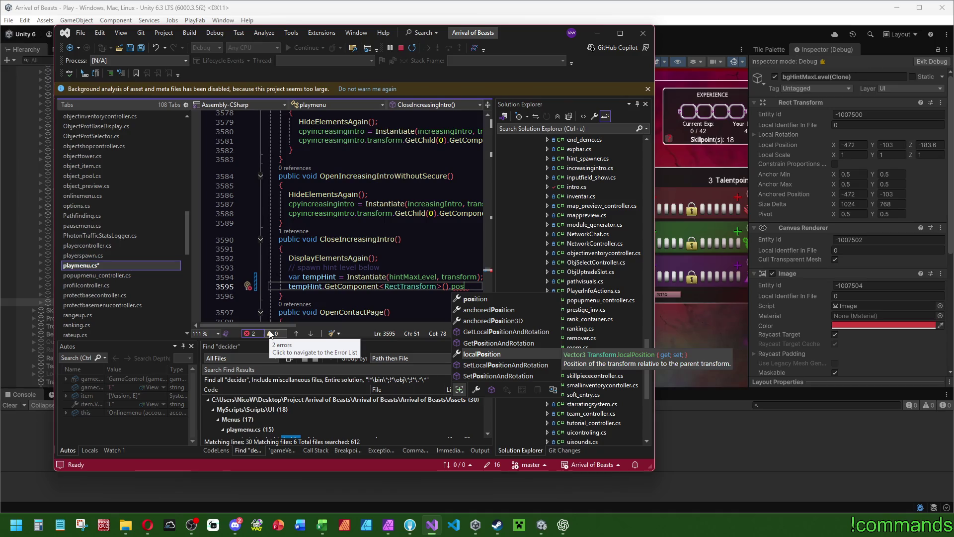
{"action": "key", "text": "Tab"}
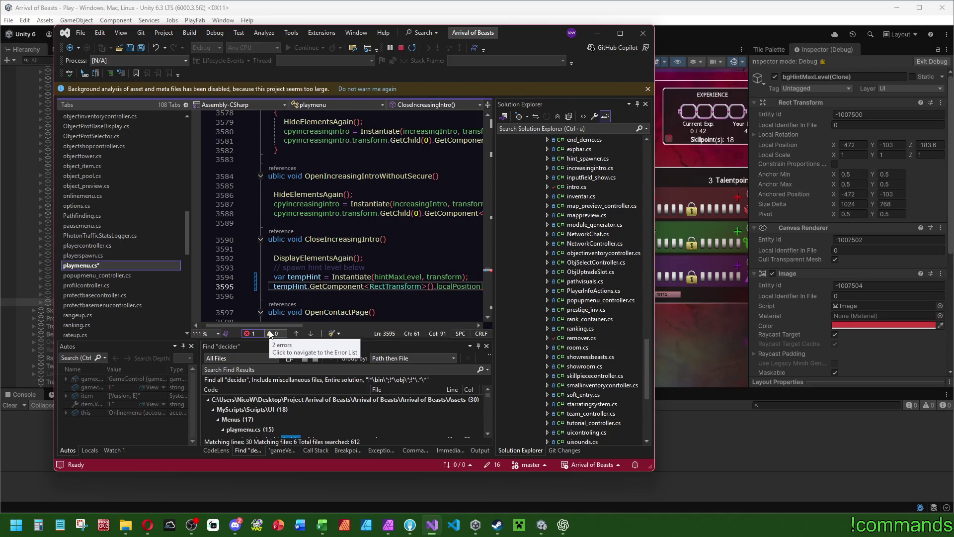
{"action": "type", "text": "."}
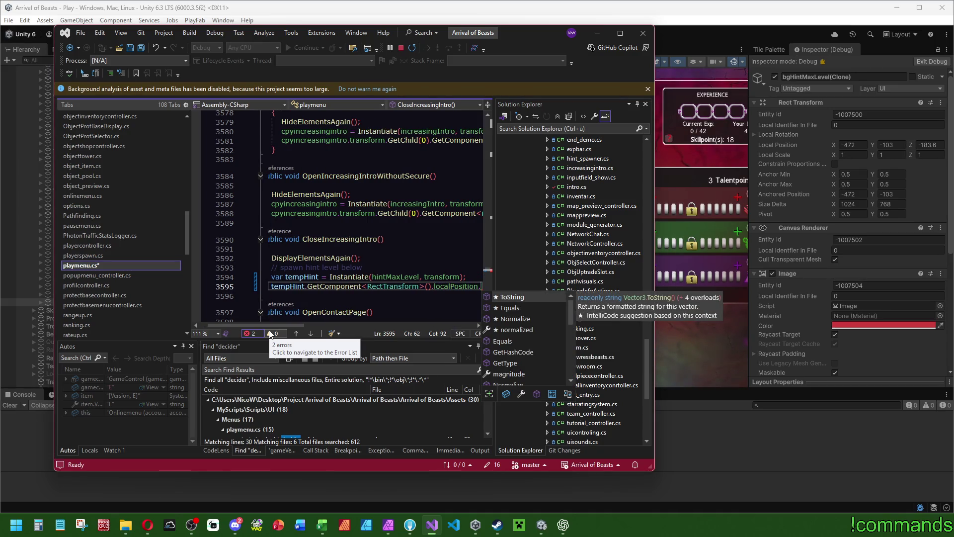
{"action": "key", "text": "BackSpace"}
{"action": "type", "text": "= = new Vector3(-540, 100, 0)"}
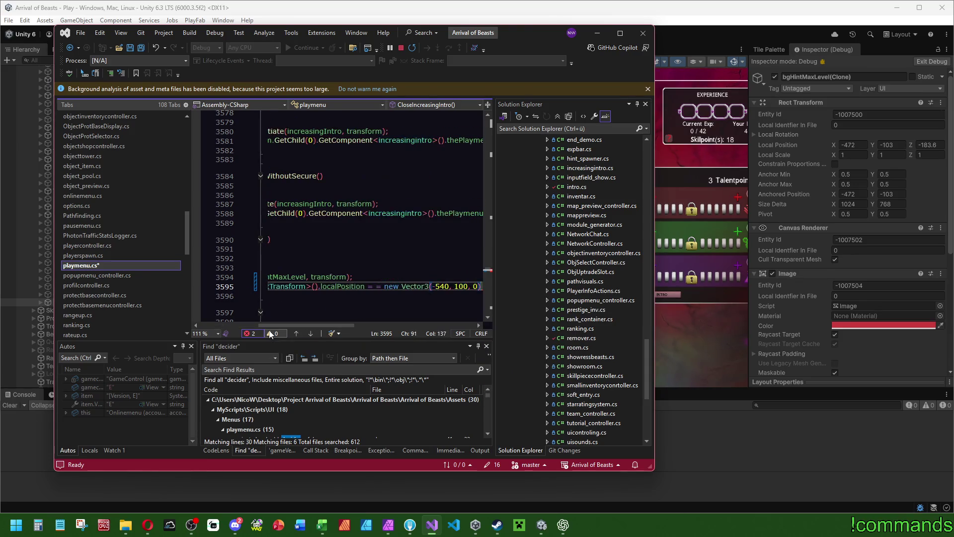
{"action": "left_click", "coordinate": [428, 287]}
{"action": "key", "text": "Delete"}
{"action": "key", "text": "Delete"}
{"action": "key", "text": "Delete"}
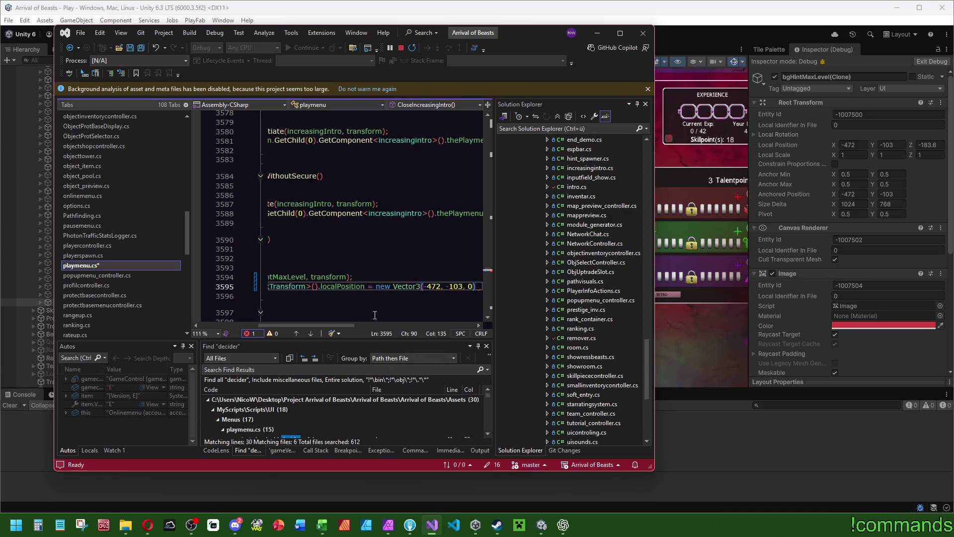
{"action": "scroll", "coordinate": [407, 237], "scroll_direction": "down", "scroll_amount": 1}
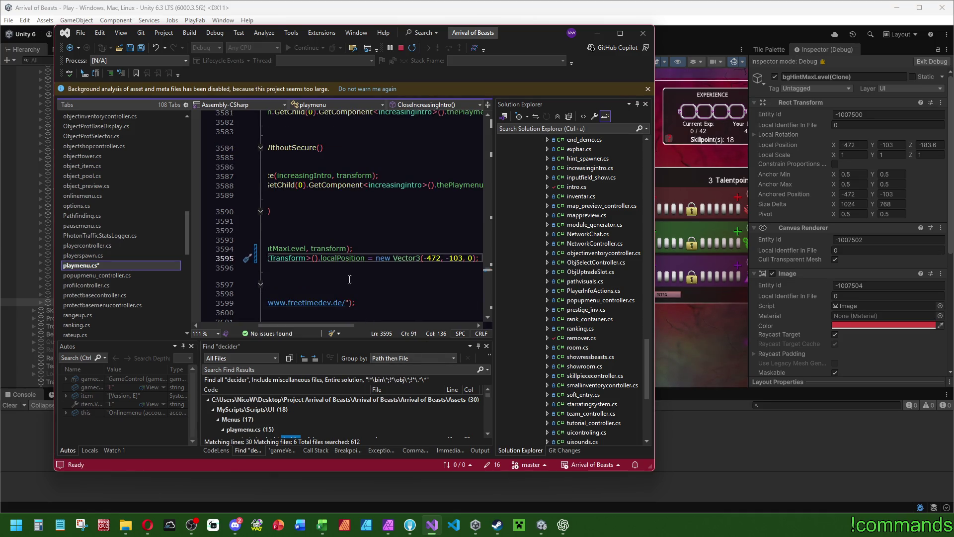
{"action": "mouse_move", "coordinate": [528, 46]}
{"action": "left_mouse_down"}
{"action": "mouse_move", "coordinate": [540, 128]}
{"action": "mouse_move", "coordinate": [547, 2]}
{"action": "left_mouse_up"}
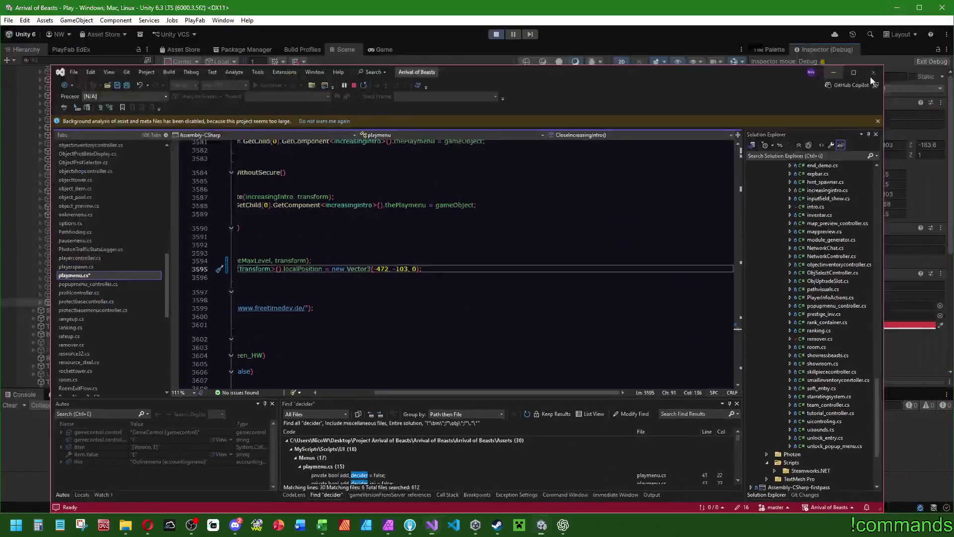
{"action": "left_click", "coordinate": [870, 80]}
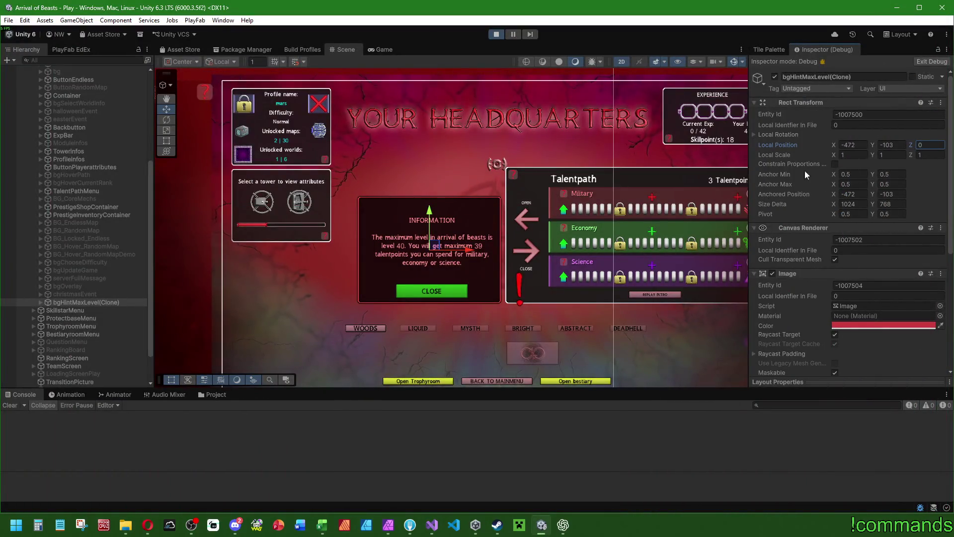
- Switch the Inspector to normal mode, collapse the Hierarchy, and maximize the Game view
{"action": "left_click", "coordinate": [947, 49]}
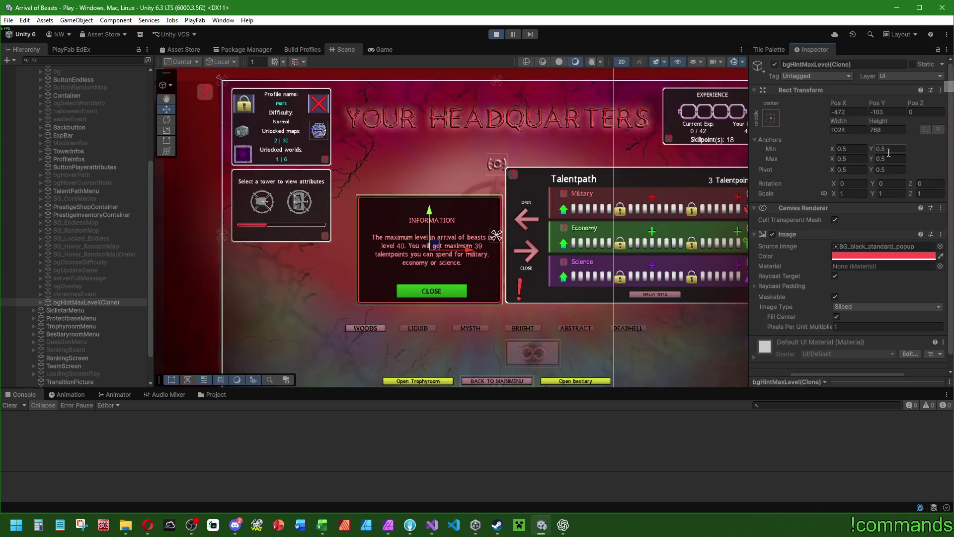
{"action": "left_click", "coordinate": [890, 150]}
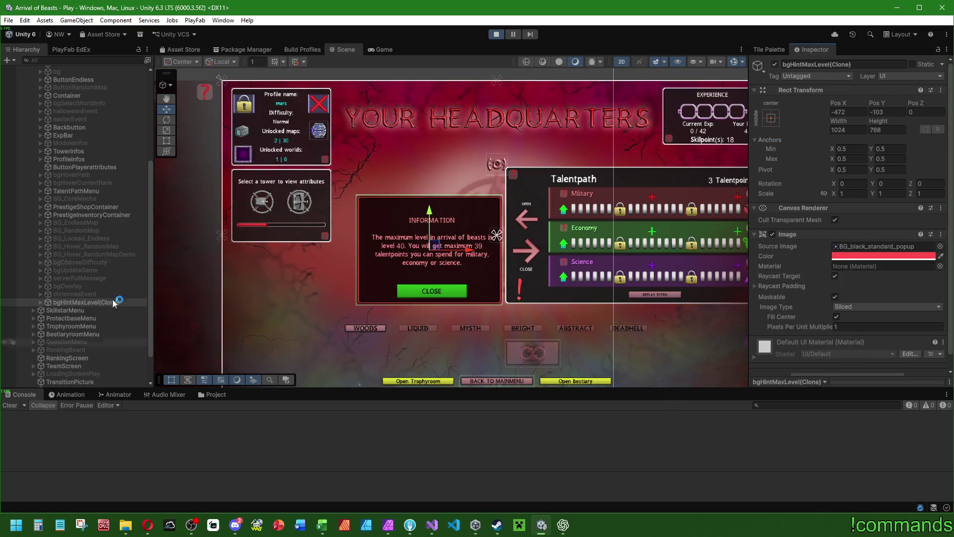
{"action": "scroll", "coordinate": [99, 278], "scroll_direction": "up", "scroll_amount": 10}
{"action": "left_click", "coordinate": [26, 94], "text": "alt"}
{"action": "left_click", "coordinate": [76, 237]}
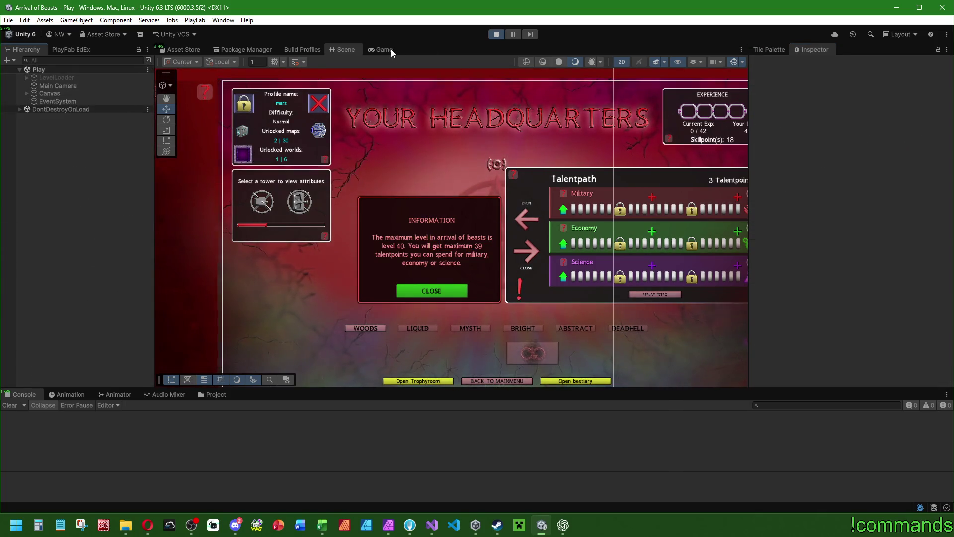
{"action": "double_click", "coordinate": [392, 49]}
{"action": "left_click", "coordinate": [392, 363]}
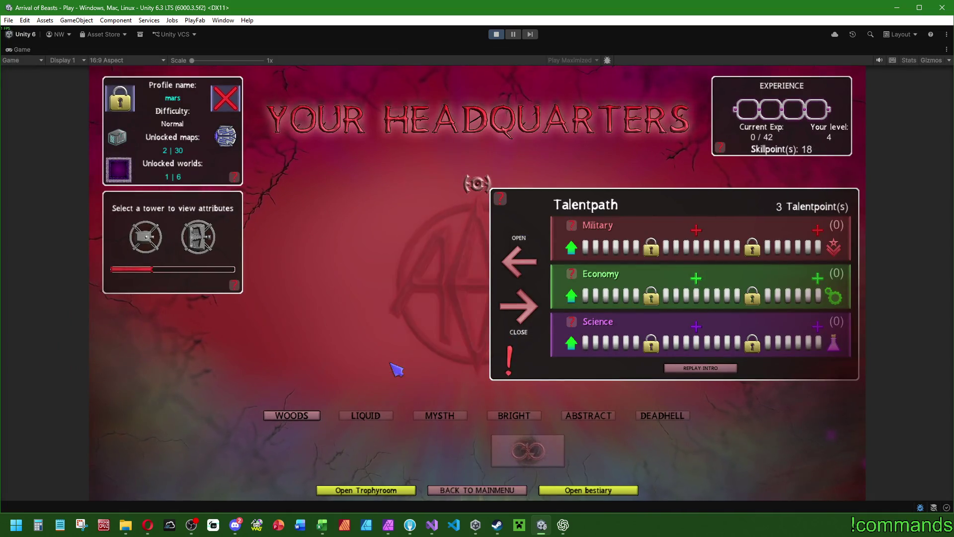
- Preview Military cards, then repeatedly add and discard Economy talent points
{"action": "left_click", "coordinate": [652, 248]}
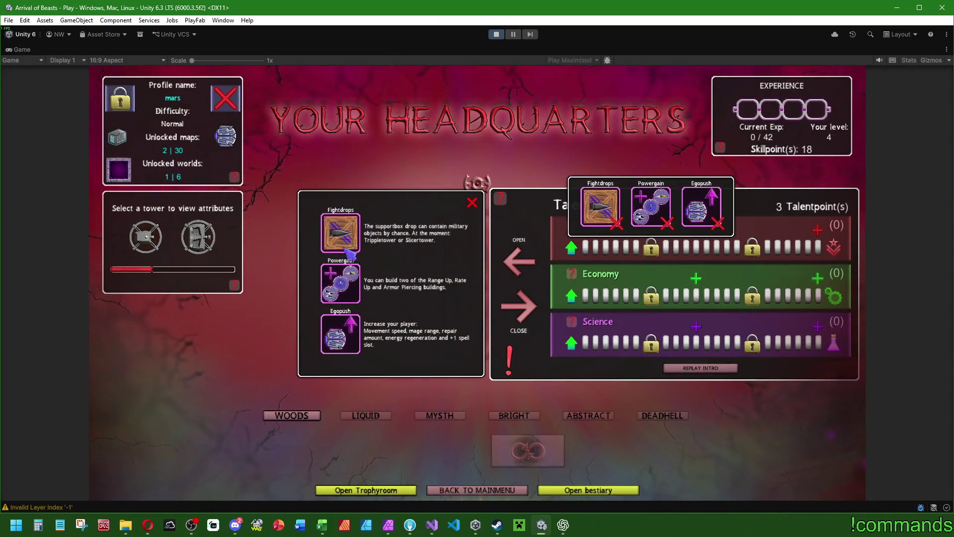
{"action": "left_click", "coordinate": [473, 203]}
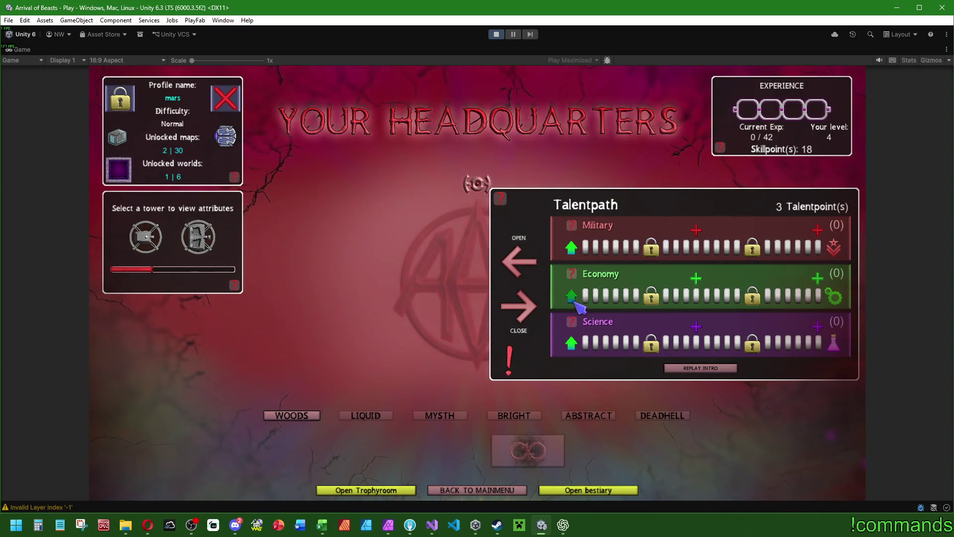
{"action": "left_click", "coordinate": [571, 296]}
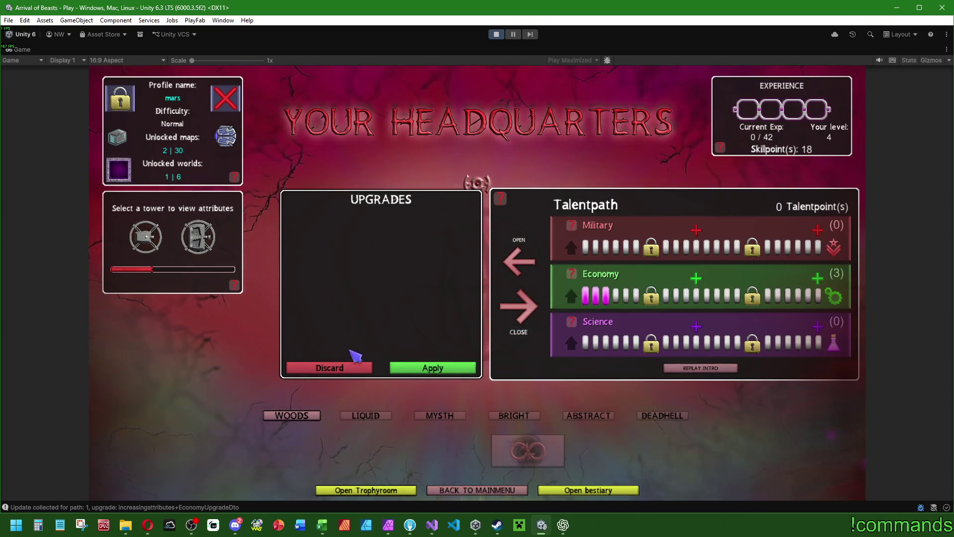
{"action": "left_click", "coordinate": [347, 368]}
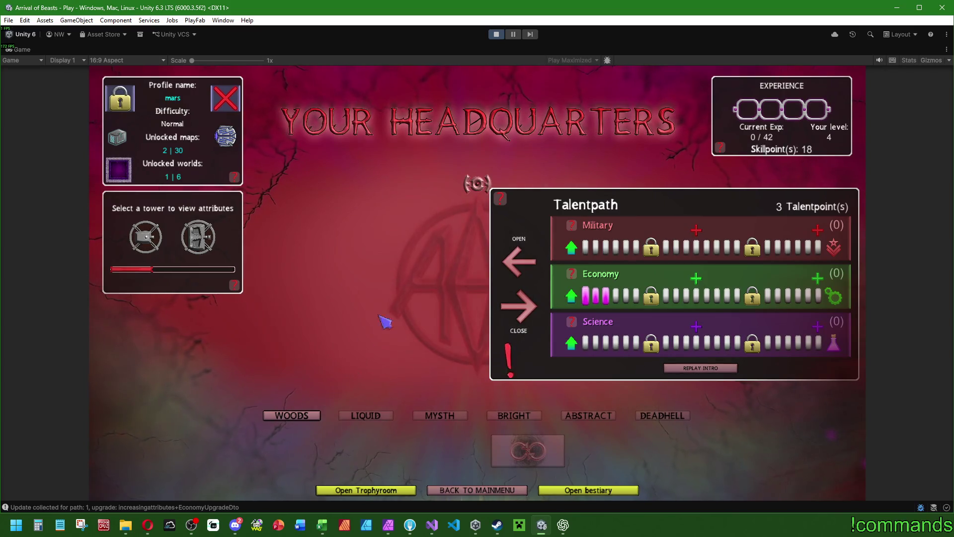
{"action": "left_click", "coordinate": [577, 297]}
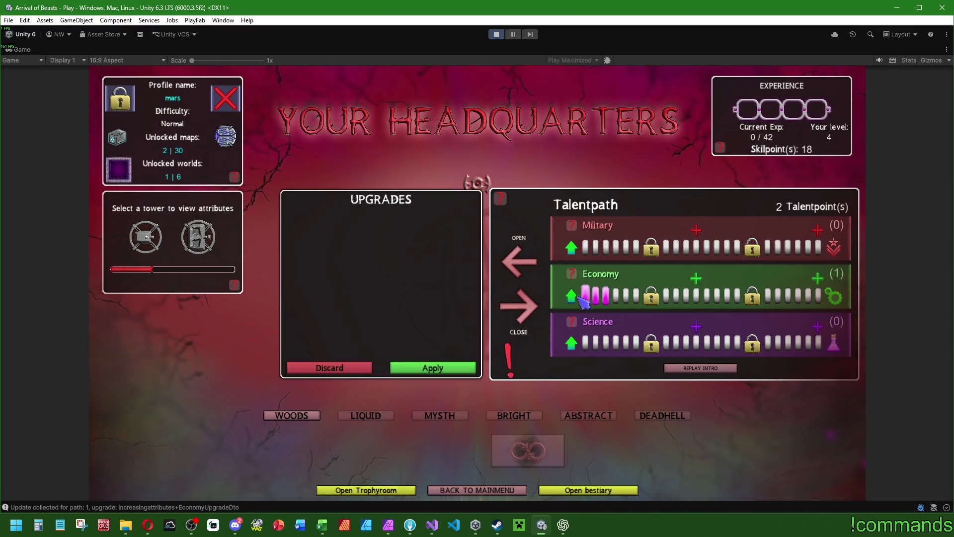
{"action": "left_click", "coordinate": [577, 296]}
{"action": "left_click", "coordinate": [577, 297]}
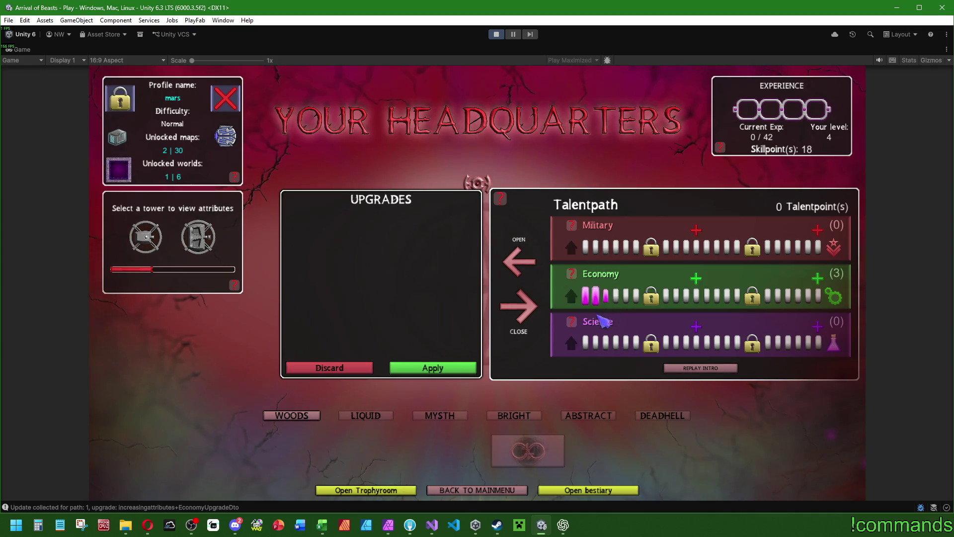
{"action": "left_click", "coordinate": [330, 367]}
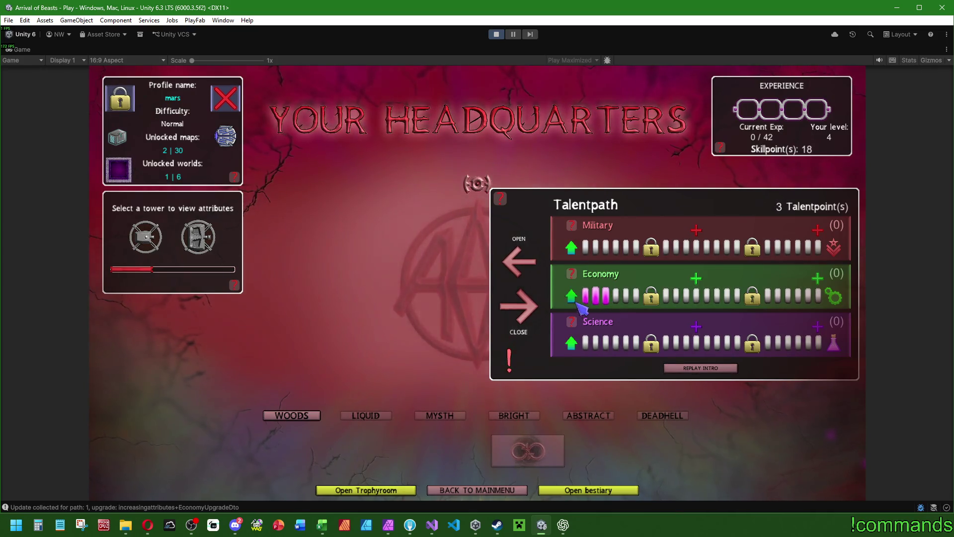
{"action": "left_click", "coordinate": [579, 305]}
{"action": "left_click", "coordinate": [579, 305]}
{"action": "left_click", "coordinate": [579, 305]}
{"action": "left_click", "coordinate": [340, 369]}
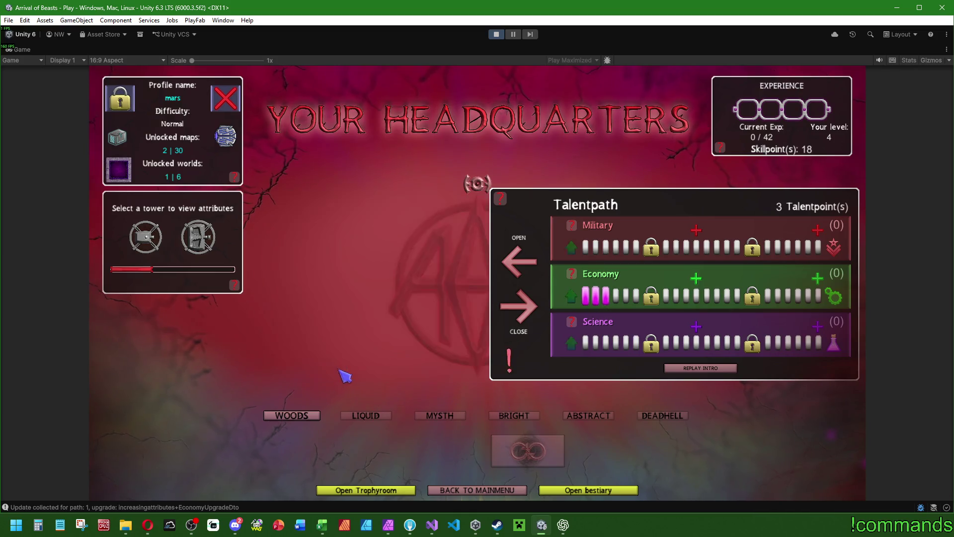
{"action": "left_click", "coordinate": [518, 304]}
- Reopen the talentpath, try Economy and Military points, discard them, and view start tower stats
{"action": "left_click", "coordinate": [862, 262]}
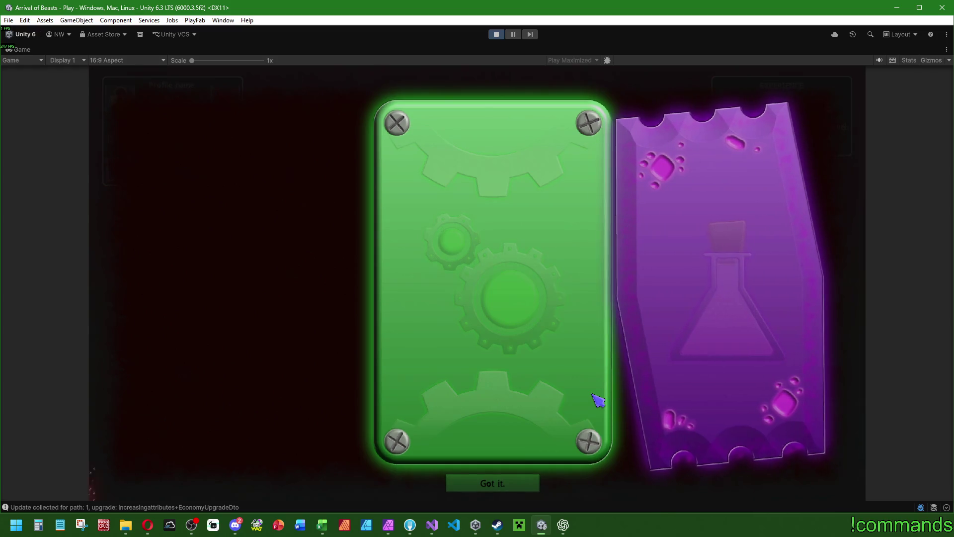
{"action": "left_click", "coordinate": [517, 476]}
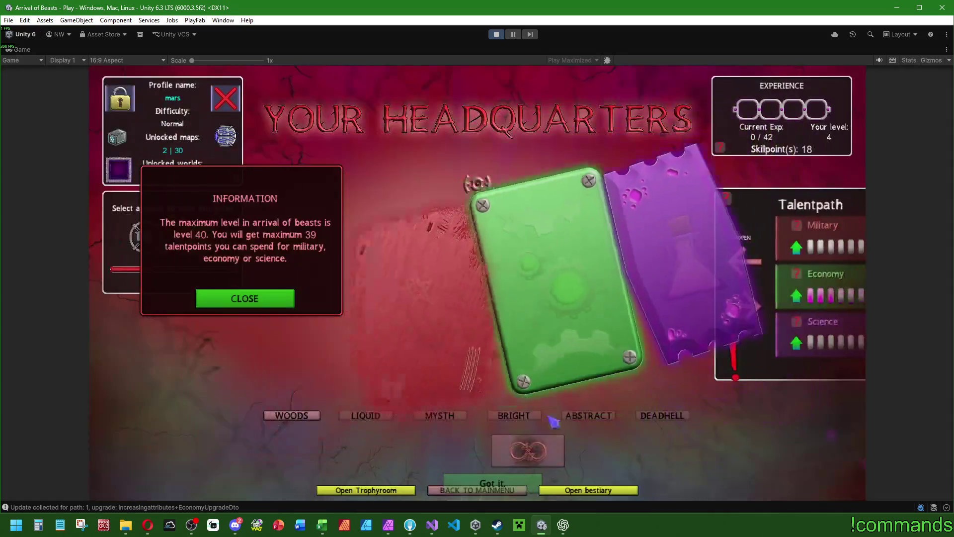
{"action": "left_click", "coordinate": [277, 299]}
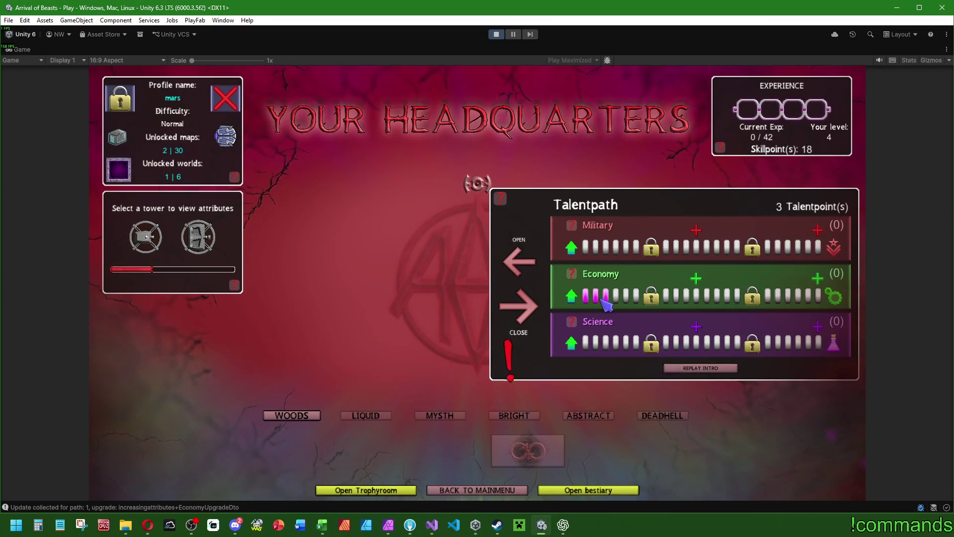
{"action": "left_click", "coordinate": [596, 304]}
{"action": "left_click", "coordinate": [572, 247]}
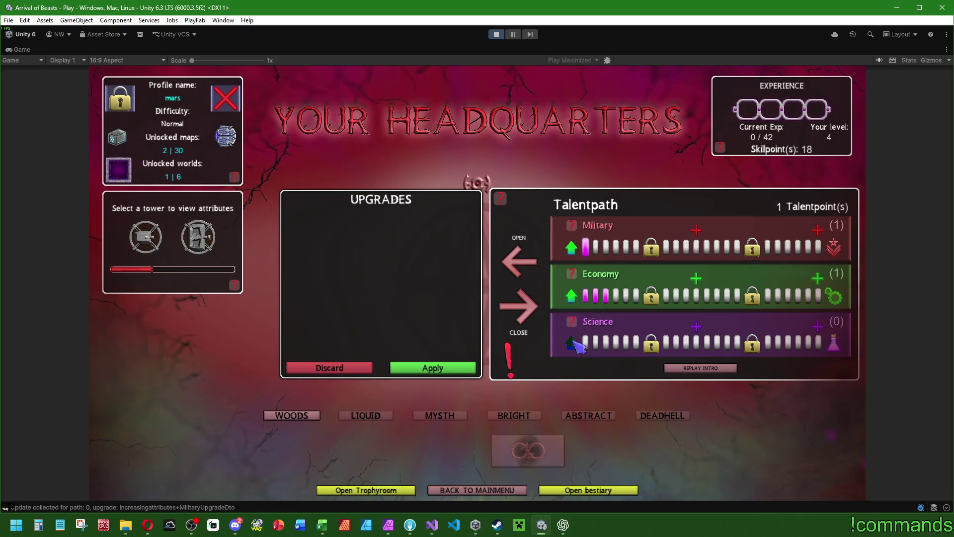
{"action": "left_click", "coordinate": [342, 368]}
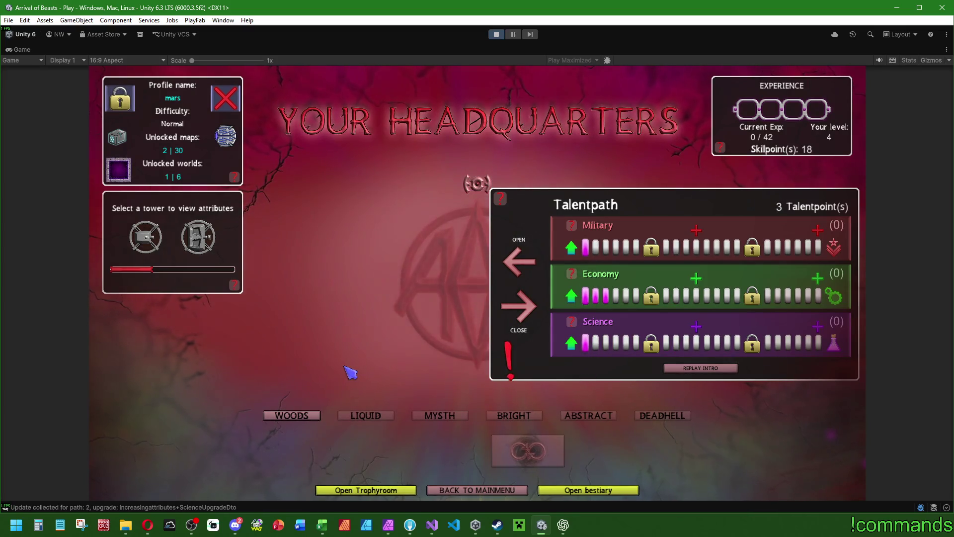
{"action": "left_click", "coordinate": [519, 305]}
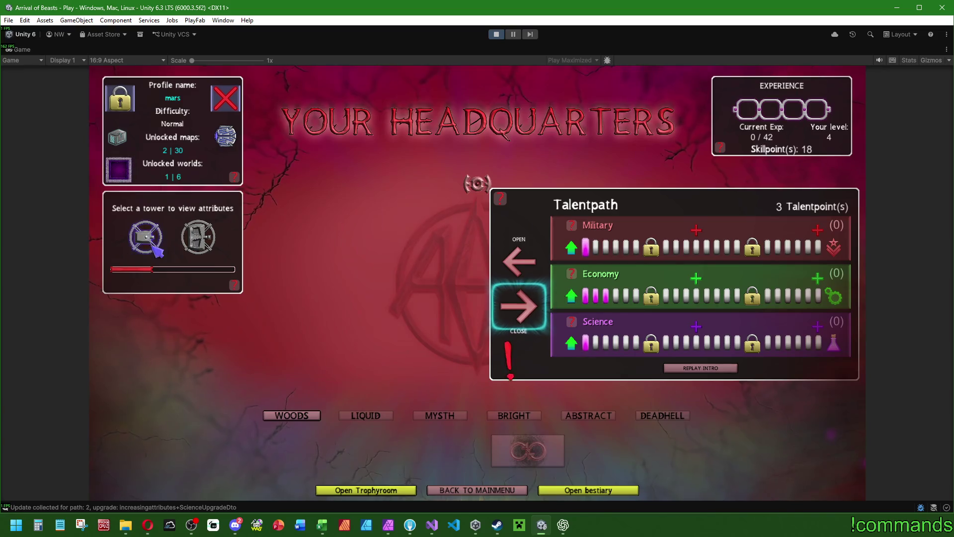
{"action": "left_click", "coordinate": [144, 244]}
{"action": "left_click", "coordinate": [571, 247]}
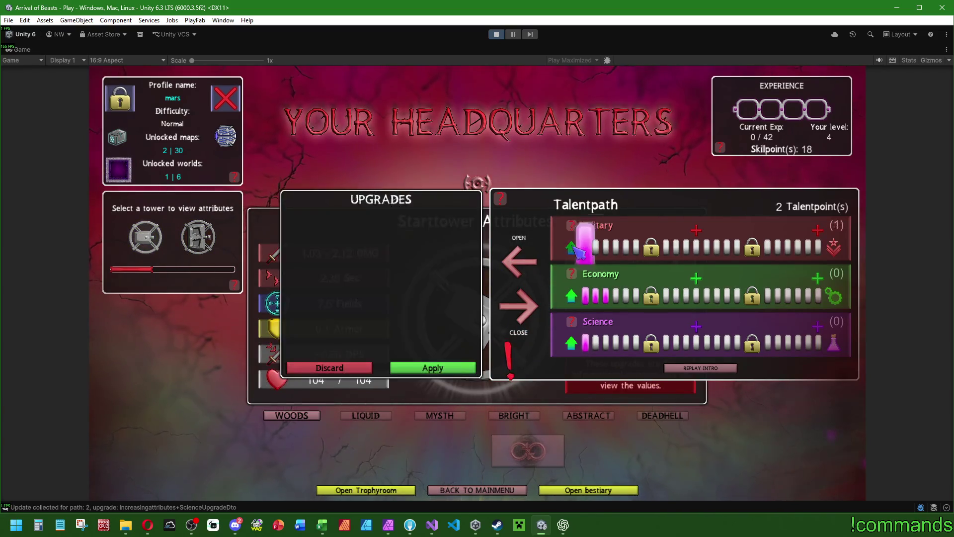
{"action": "left_click", "coordinate": [361, 367]}
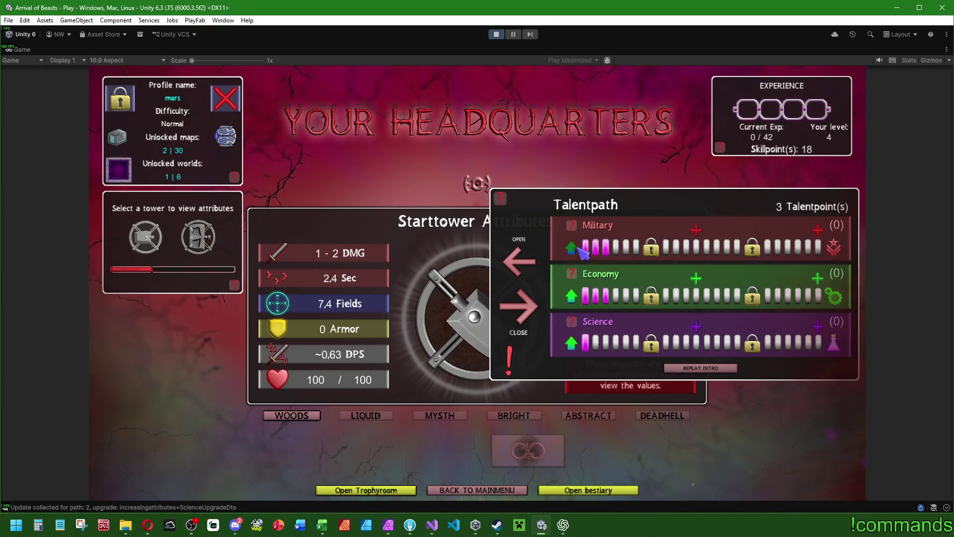
- Apply all three talent points to Military and check the Starttower Attributes
{"action": "triple_click", "coordinate": [578, 249]}
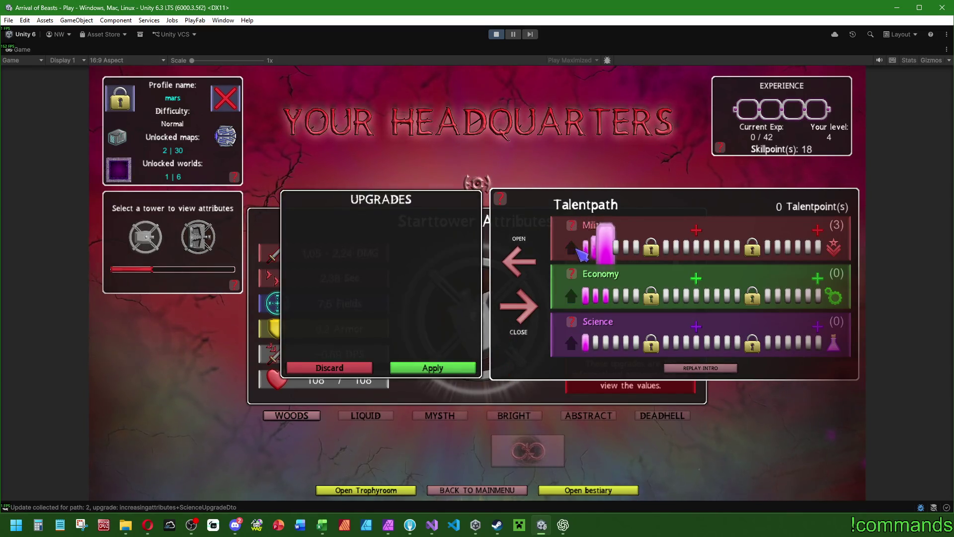
{"action": "left_click", "coordinate": [440, 368]}
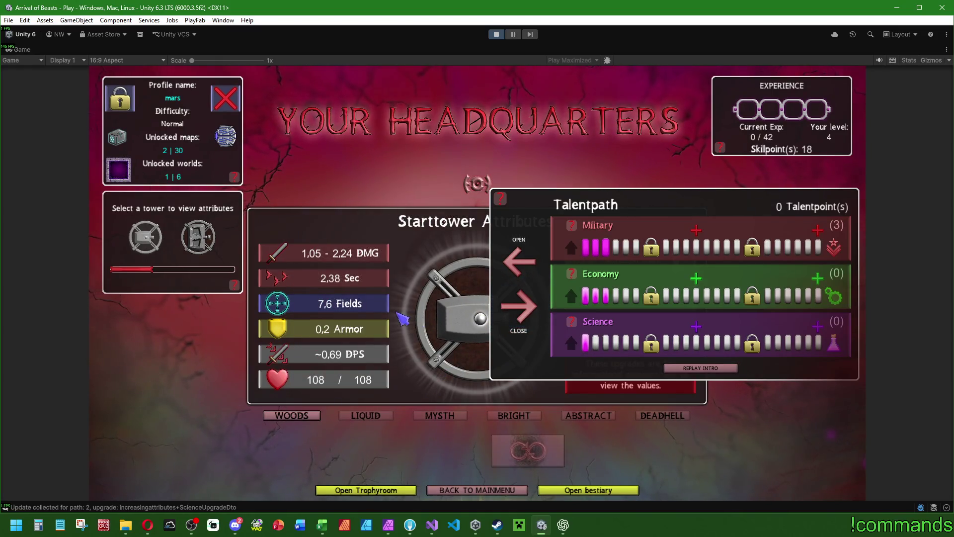
{"action": "left_click", "coordinate": [518, 306]}
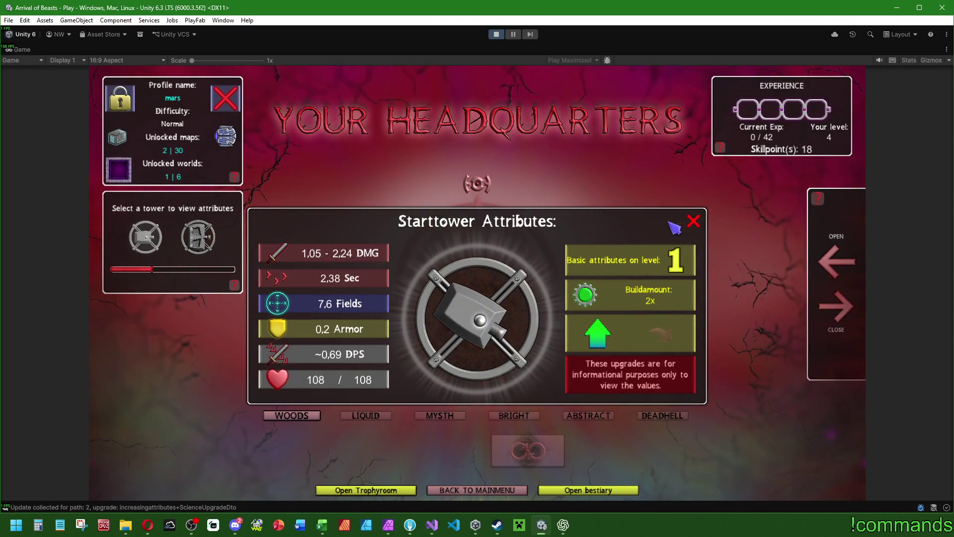
{"action": "left_click", "coordinate": [693, 221]}
{"action": "left_click", "coordinate": [836, 261]}
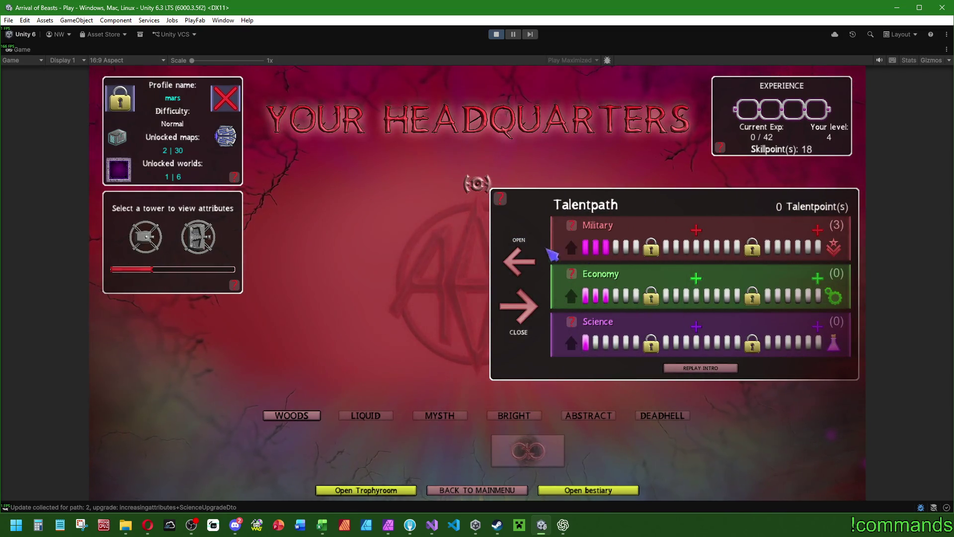
- Restore the editor layout and go back to the main menu
{"action": "double_click", "coordinate": [8, 49]}
{"action": "left_click", "coordinate": [481, 242]}
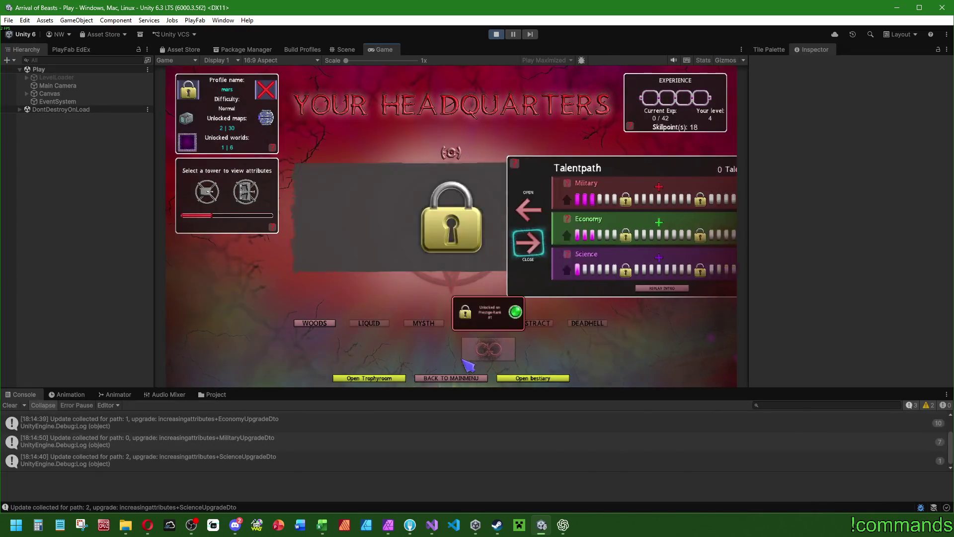
{"action": "left_click", "coordinate": [451, 378]}
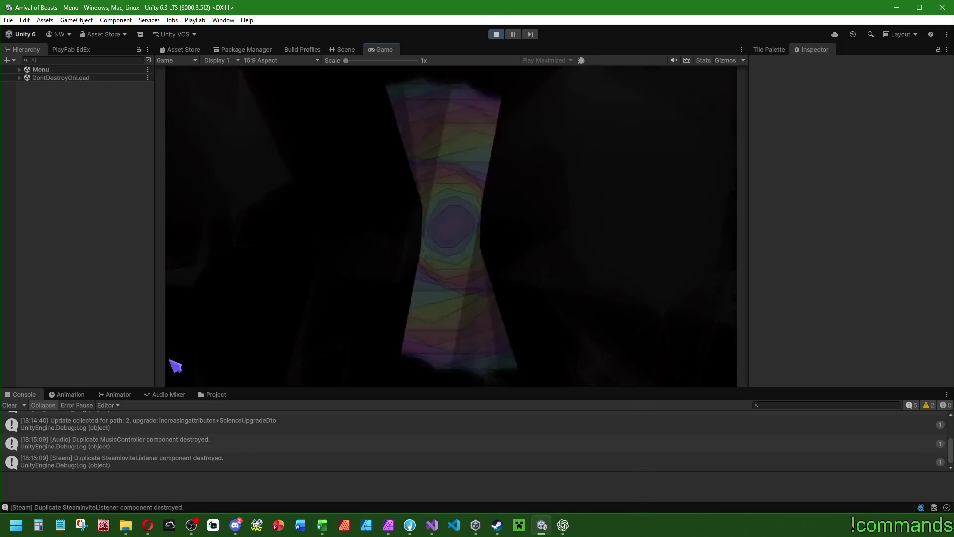
- Clear the Console, stop play mode, and switch to Visual Studio
{"action": "left_click", "coordinate": [10, 405]}
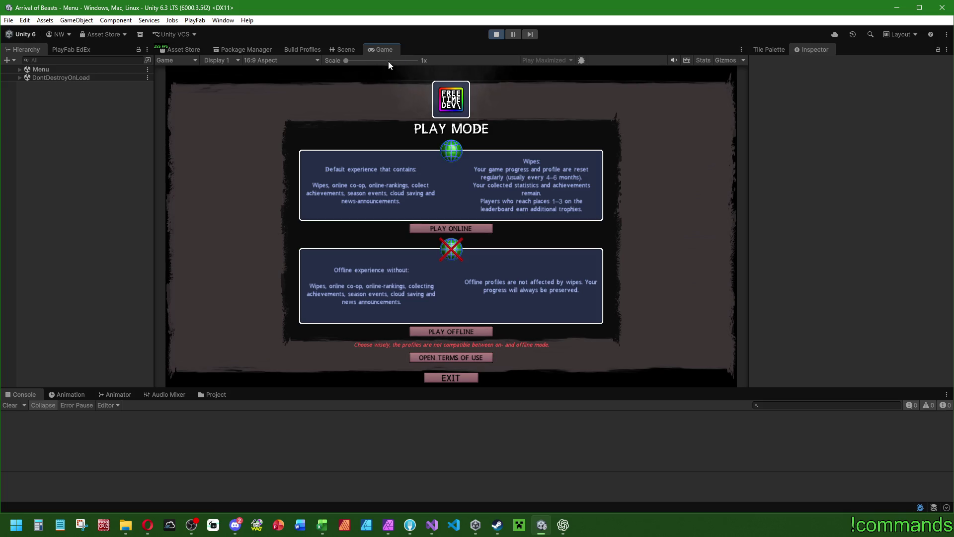
{"action": "left_click", "coordinate": [496, 33]}
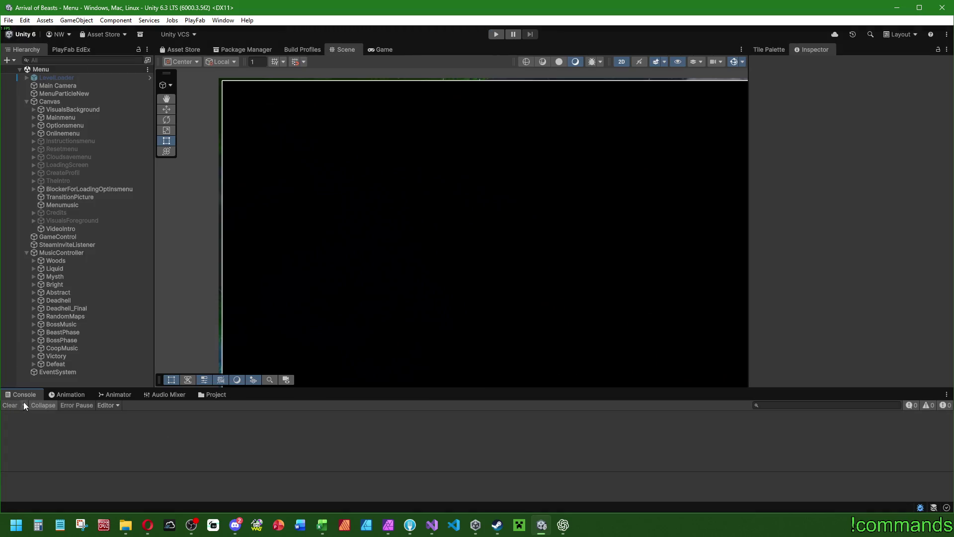
{"action": "left_click", "coordinate": [431, 525]}
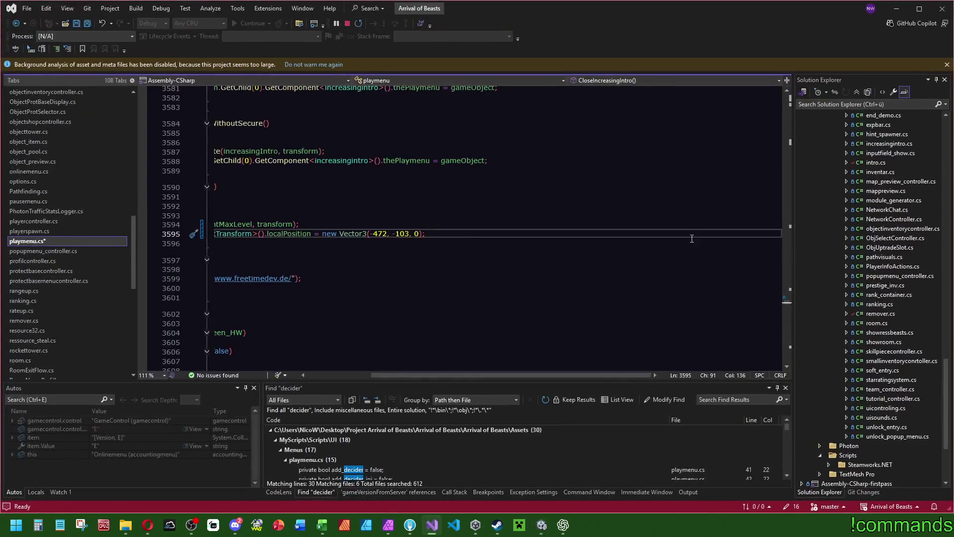
- Save all files and open increasingattributes.cs
{"action": "left_click_drag", "start_coordinate": [512, 375], "coordinate": [444, 376]}
{"action": "left_click", "coordinate": [346, 186]}
{"action": "left_click", "coordinate": [88, 24]}
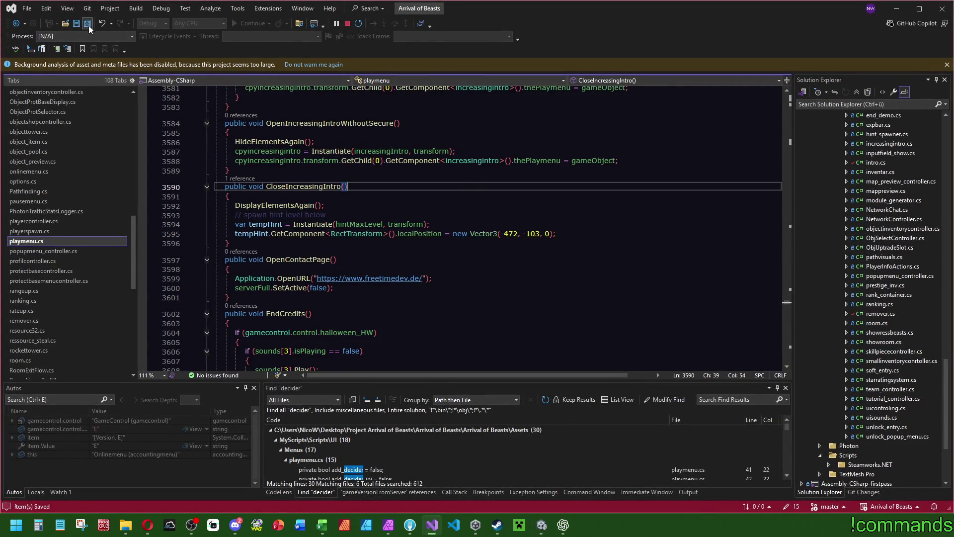
{"action": "scroll", "coordinate": [96, 242], "scroll_direction": "up", "scroll_amount": 7}
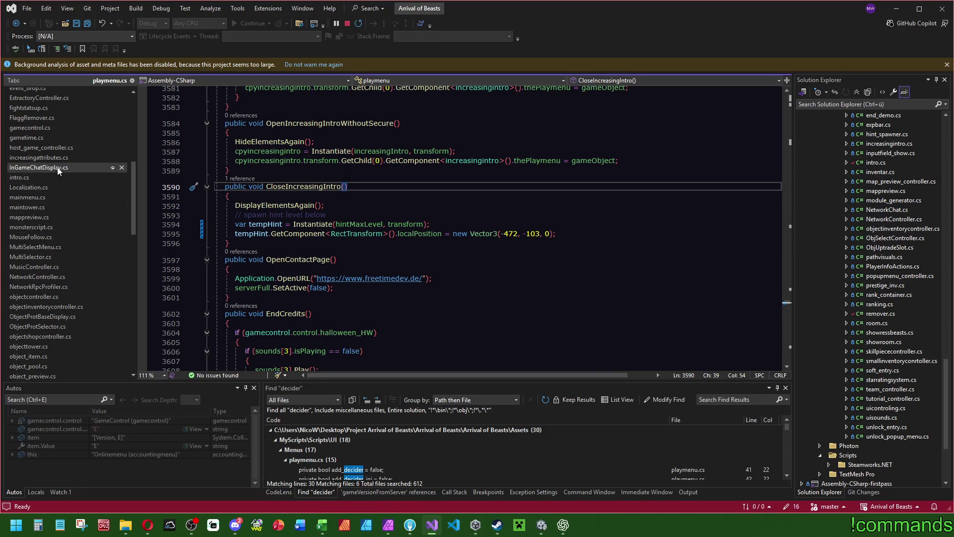
{"action": "left_click", "coordinate": [41, 157]}
- Search increasingattributes.cs for notUpgraded from line 16
{"action": "scroll", "coordinate": [520, 185], "scroll_direction": "up", "scroll_amount": 20}
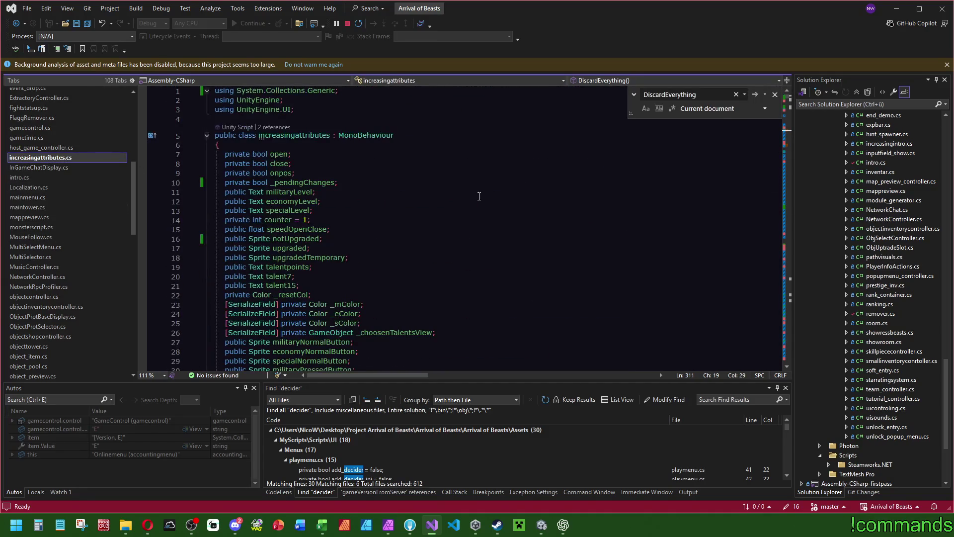
{"action": "scroll", "coordinate": [395, 219], "scroll_direction": "down", "scroll_amount": 2}
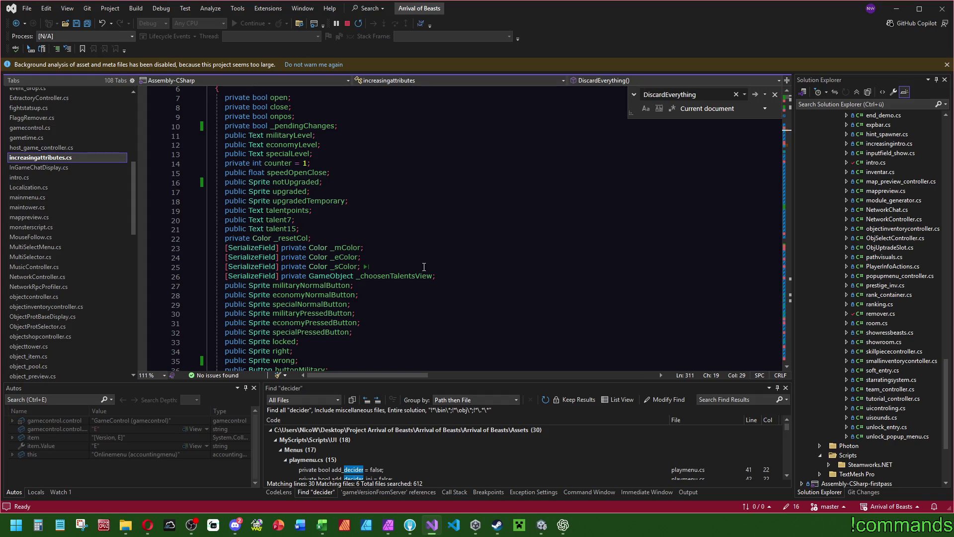
{"action": "scroll", "coordinate": [424, 297], "scroll_direction": "down", "scroll_amount": 4}
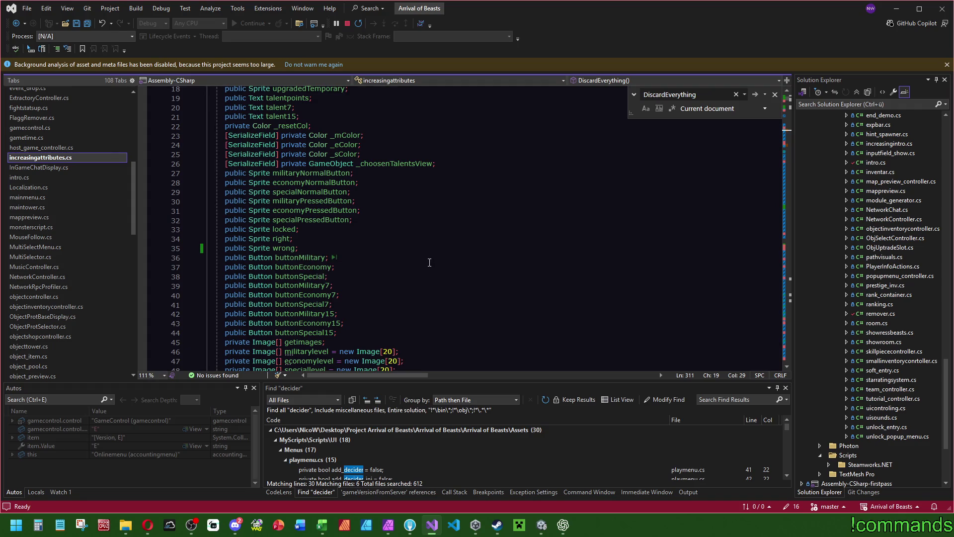
{"action": "scroll", "coordinate": [428, 267], "scroll_direction": "up", "scroll_amount": 5}
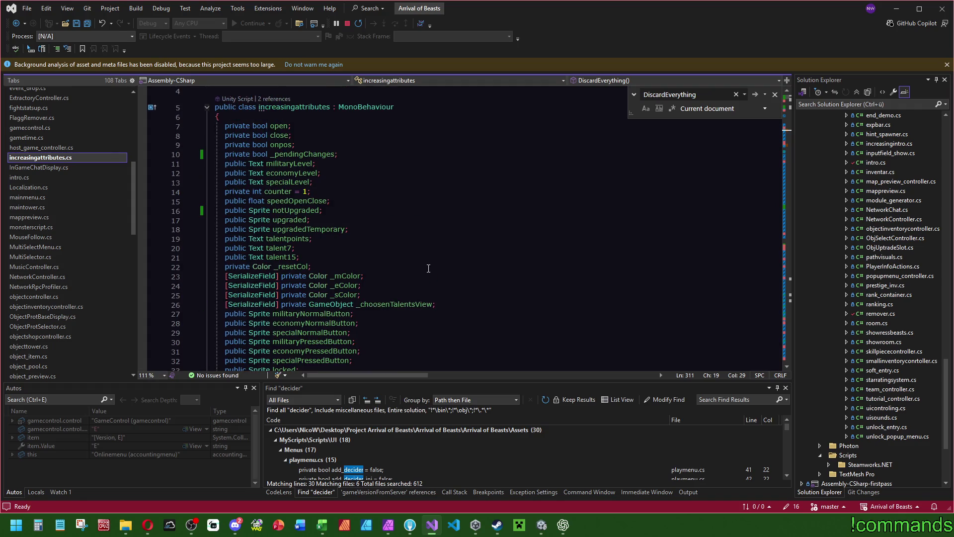
{"action": "double_click", "coordinate": [298, 210]}
{"action": "key", "text": "ctrl+f"}
{"action": "left_click", "coordinate": [790, 109]}
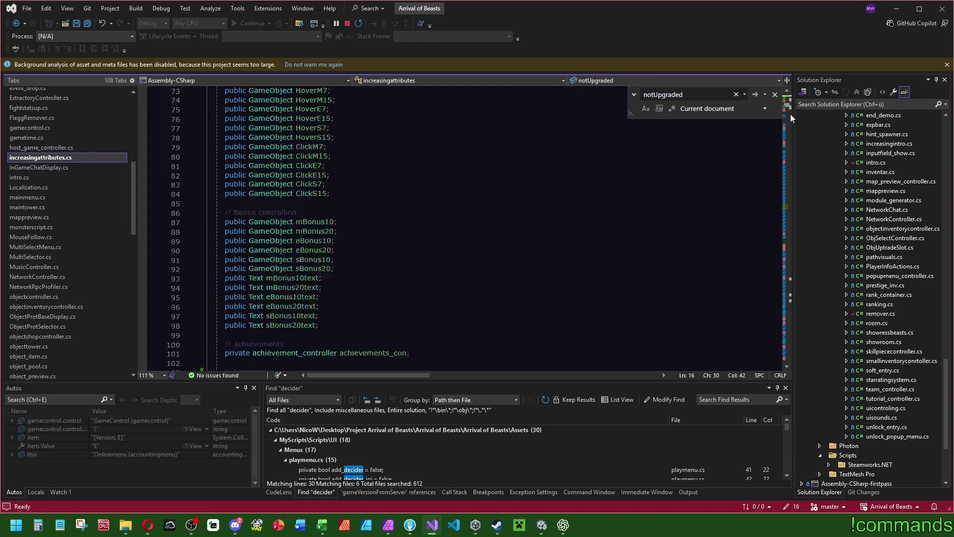
- Go to the notUpgraded assignment in the SetAllLevels method
{"action": "left_click_drag", "start_coordinate": [790, 109], "coordinate": [798, 210]}
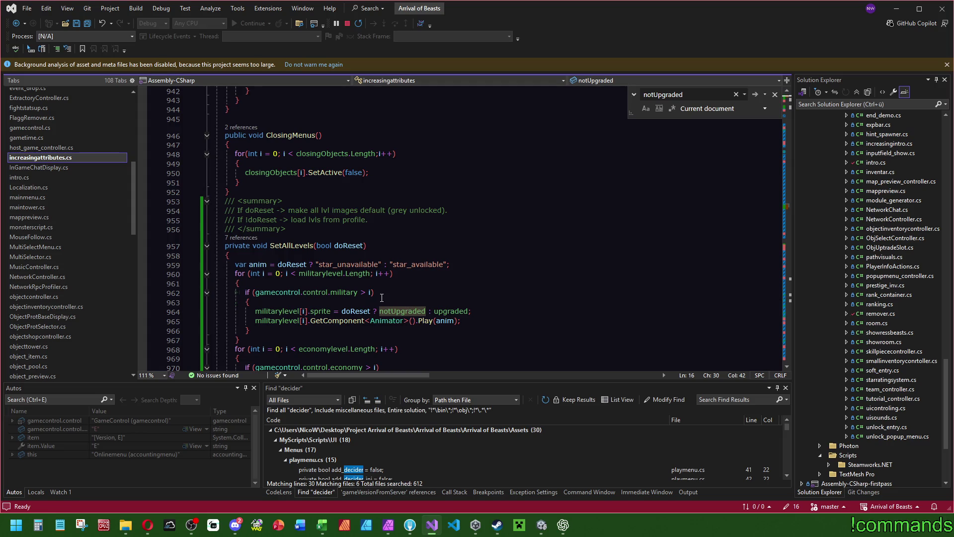
{"action": "scroll", "coordinate": [352, 288], "scroll_direction": "down", "scroll_amount": 2}
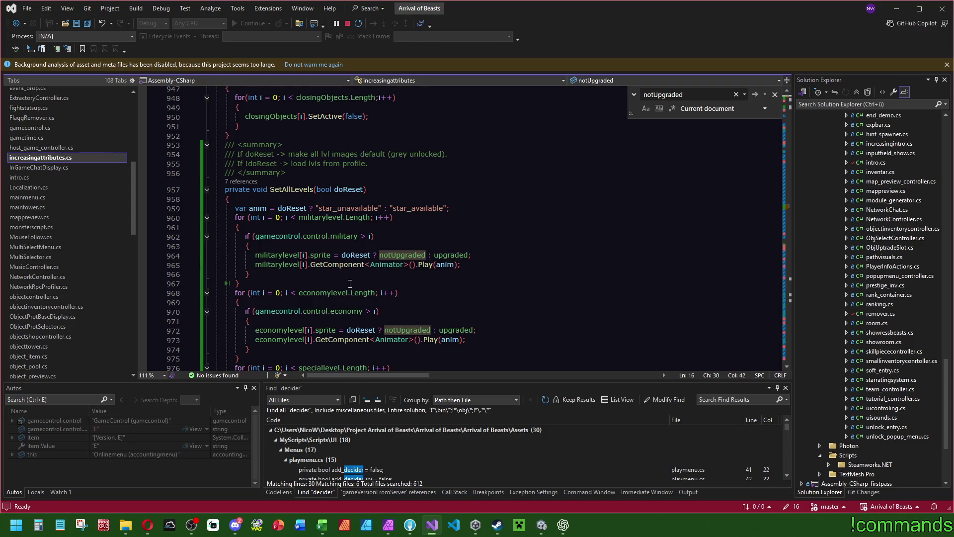
{"action": "key", "text": "alt+Tab"}
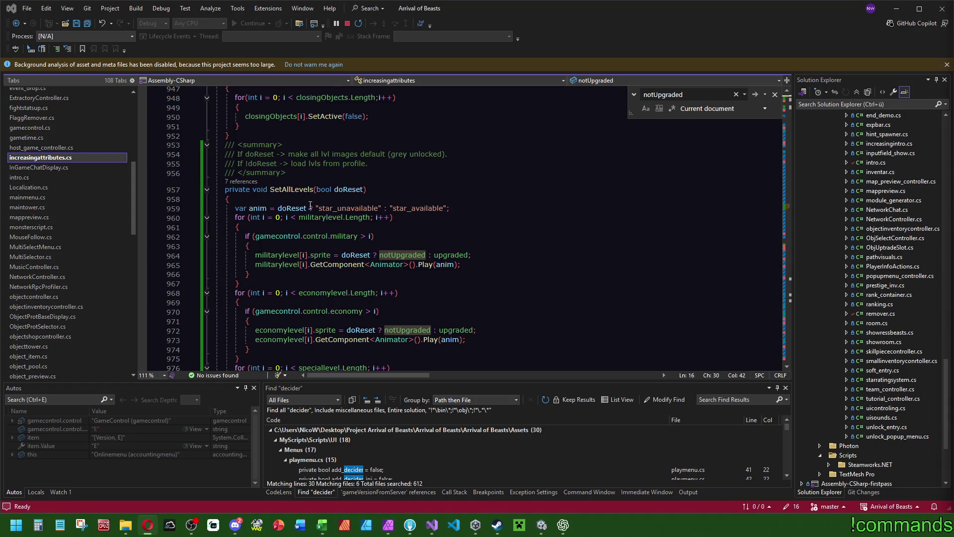
{"action": "scroll", "coordinate": [332, 213], "scroll_direction": "down", "scroll_amount": 6}
{"action": "scroll", "coordinate": [343, 236], "scroll_direction": "up", "scroll_amount": 7}
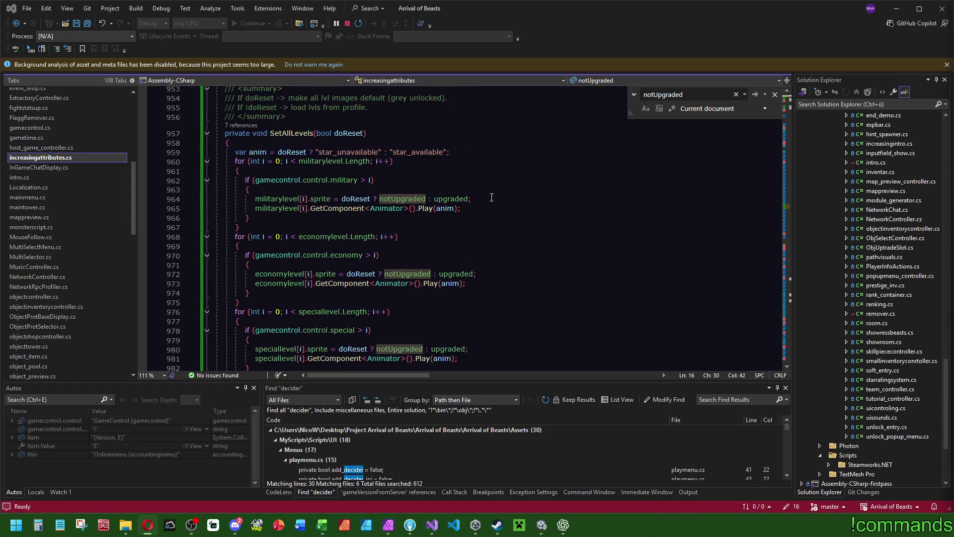
{"action": "scroll", "coordinate": [487, 207], "scroll_direction": "down", "scroll_amount": 6}
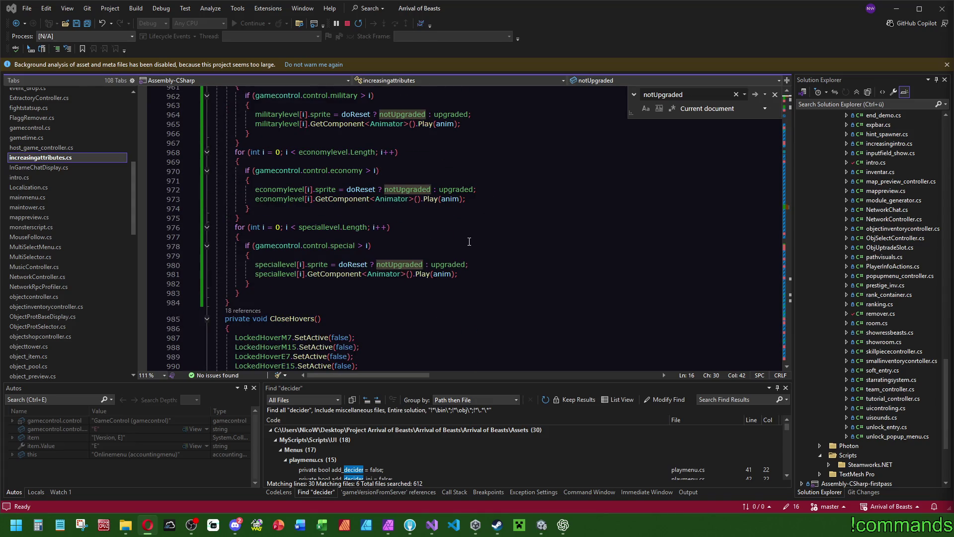
{"action": "scroll", "coordinate": [469, 242], "scroll_direction": "up", "scroll_amount": 2}
- Search the file for militarylevel, starting from line 964
{"action": "double_click", "coordinate": [277, 171]}
{"action": "key", "text": "ctrl+f"}
{"action": "mouse_move", "coordinate": [788, 216]}
{"action": "left_mouse_down"}
{"action": "mouse_move", "coordinate": [789, 111]}
{"action": "mouse_move", "coordinate": [799, 209]}
{"action": "left_mouse_up"}
{"action": "scroll", "coordinate": [790, 110], "scroll_direction": "down", "scroll_amount": 4}
{"action": "scroll", "coordinate": [499, 278], "scroll_direction": "down", "scroll_amount": 3}
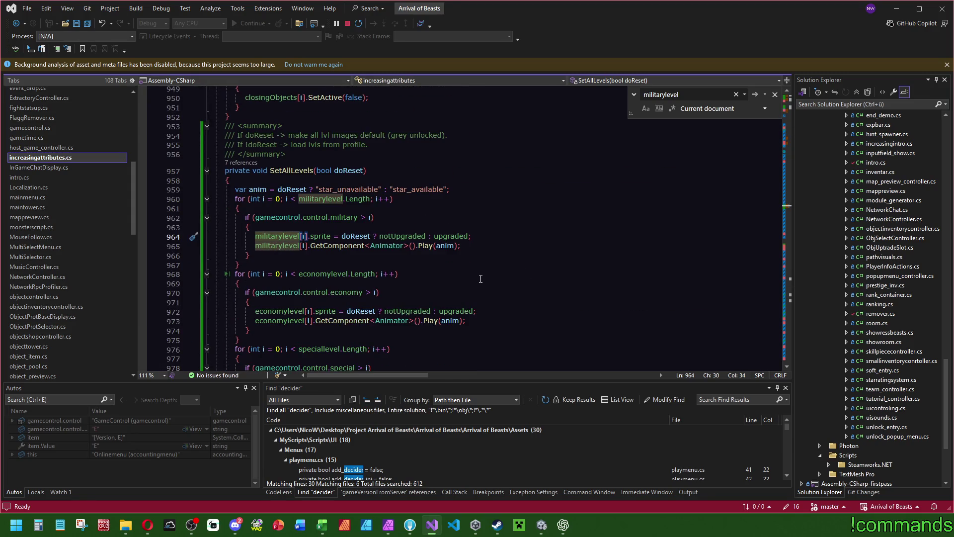
{"action": "mouse_move", "coordinate": [244, 263]}
{"action": "left_click", "coordinate": [468, 191]}
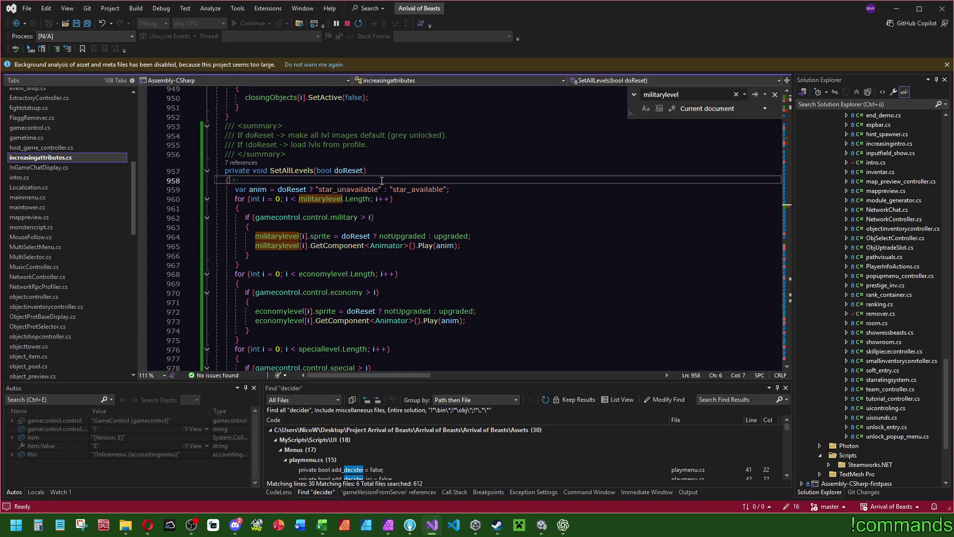
- Insert an if (doReset) { block below the anim declaration in SetAllLevels
{"action": "left_click", "coordinate": [413, 181]}
{"action": "left_click", "coordinate": [470, 189]}
{"action": "key", "text": "Return"}
{"action": "type", "text": "if ()"}
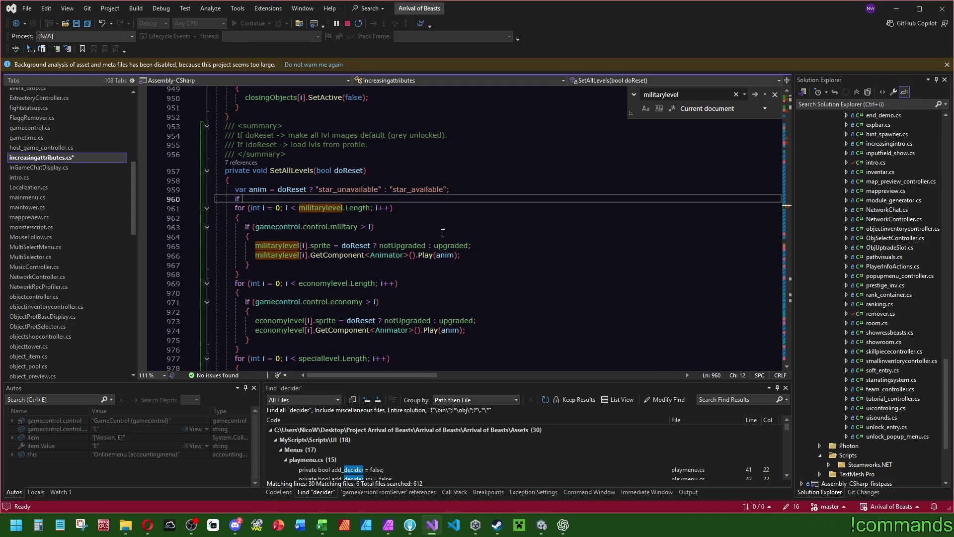
{"action": "key", "text": "Return"}
{"action": "type", "text": "{"}
{"action": "key", "text": "Return"}
{"action": "key", "text": "Up"}
{"action": "key", "text": "Up"}
{"action": "type", "text": "do"}
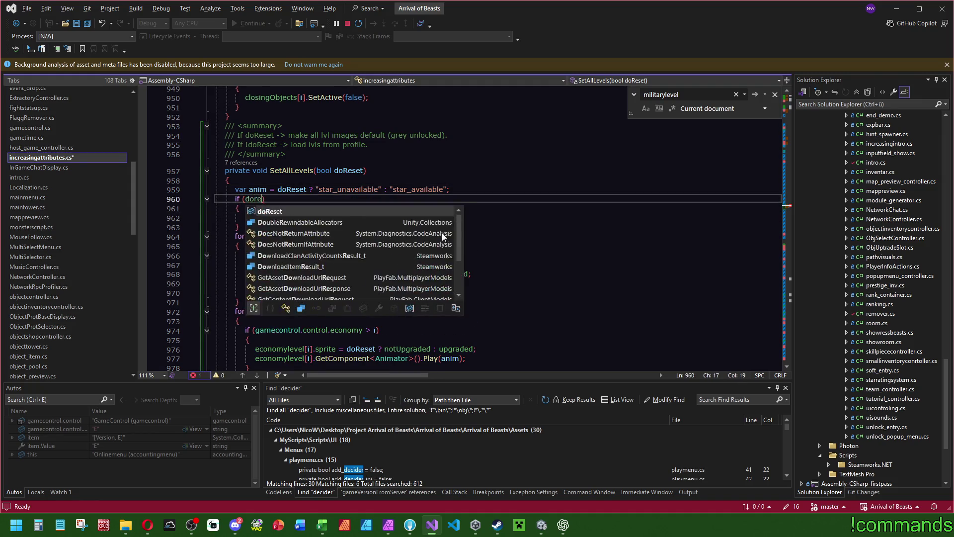
{"action": "key", "text": "Tab"}
- Move the three level for-loops inside the doReset block
{"action": "scroll", "coordinate": [303, 244], "scroll_direction": "down", "scroll_amount": 2}
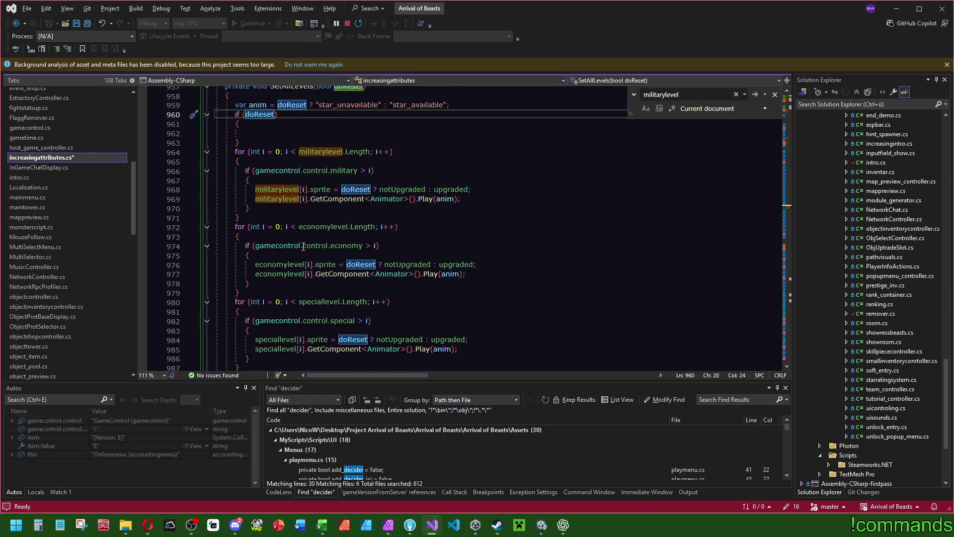
{"action": "left_click", "coordinate": [313, 268]}
{"action": "left_click_drag", "start_coordinate": [312, 268], "coordinate": [235, 180]}
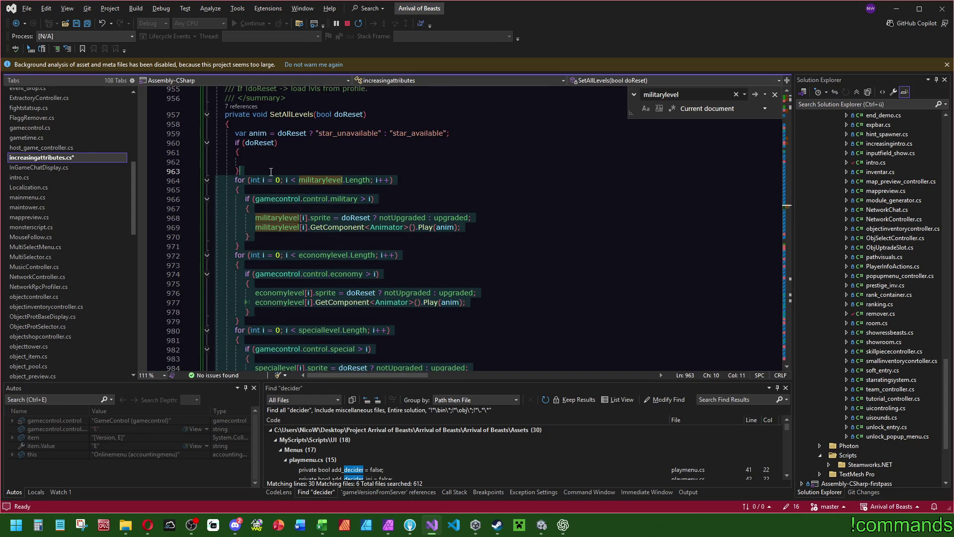
{"action": "left_click_drag", "start_coordinate": [258, 224], "coordinate": [237, 161]}
{"action": "scroll", "coordinate": [370, 194], "scroll_direction": "up", "scroll_amount": 2}
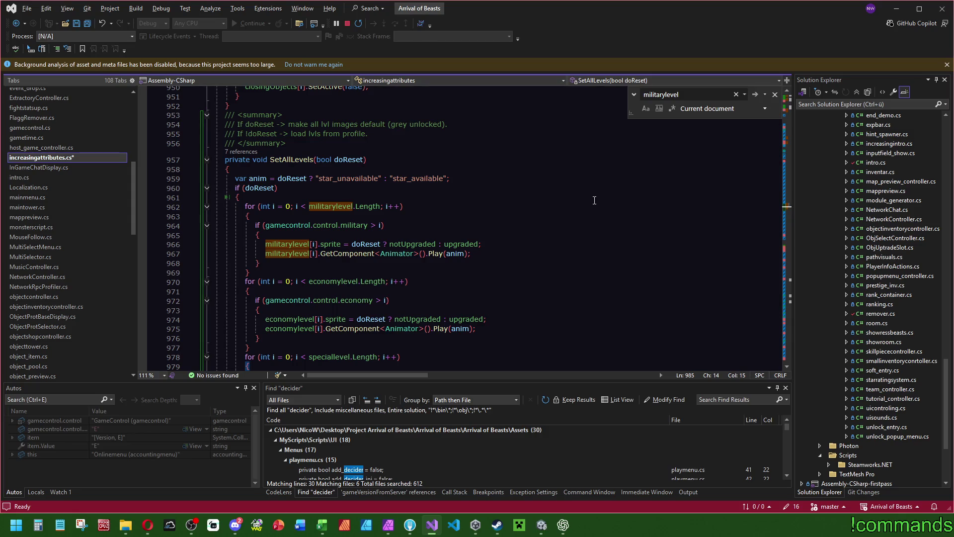
- Remove the military line's doReset ternary and strip the military and economy gamecontrol check wrappers
{"action": "left_click", "coordinate": [391, 244]}
{"action": "key", "text": "BackSpace"}
{"action": "key", "text": "BackSpace"}
{"action": "key", "text": "BackSpace"}
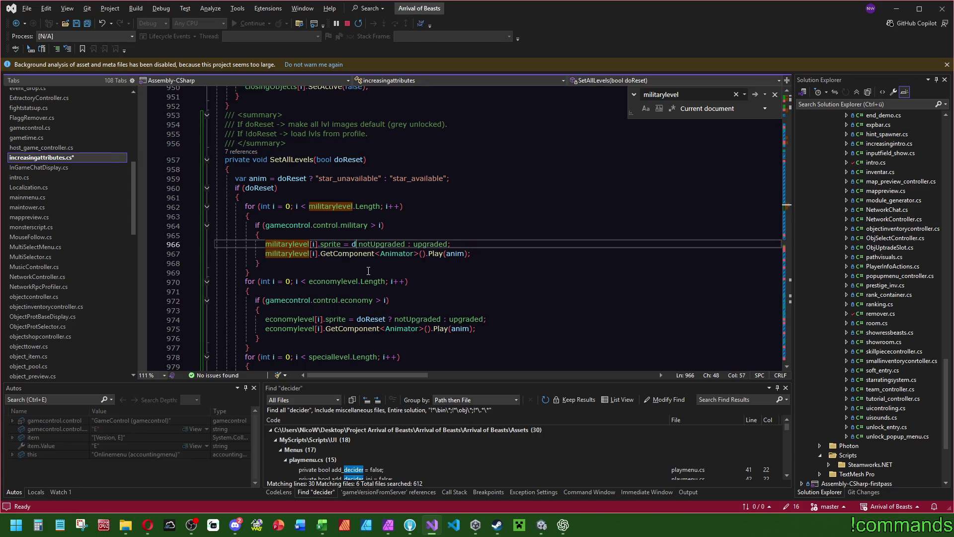
{"action": "key", "text": "BackSpace"}
{"action": "key", "text": "BackSpace"}
{"action": "key", "text": "BackSpace"}
{"action": "left_click", "coordinate": [420, 217]}
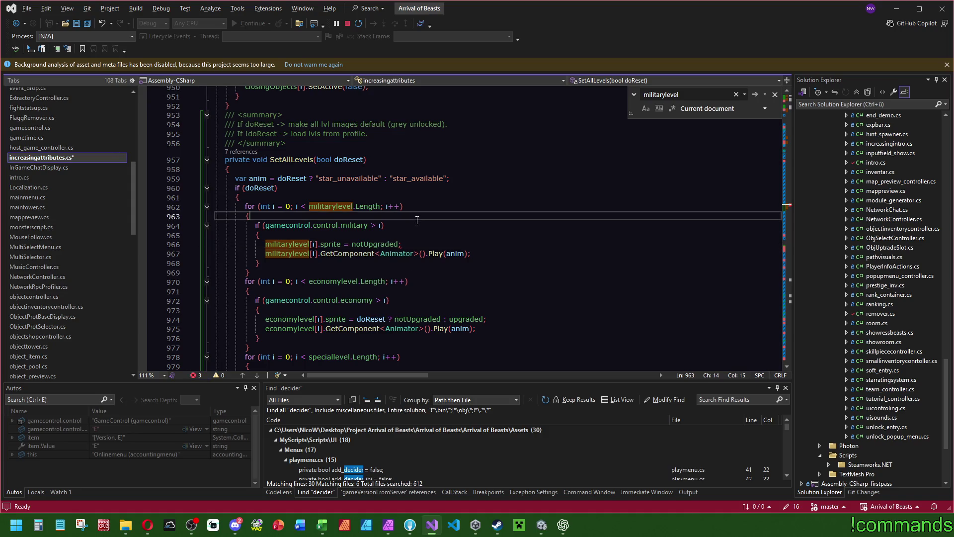
{"action": "left_click_drag", "start_coordinate": [475, 250], "coordinate": [265, 244]}
{"action": "key", "text": "alt+Up"}
{"action": "key", "text": "alt+Up"}
{"action": "key", "text": "ctrl+shift+l"}
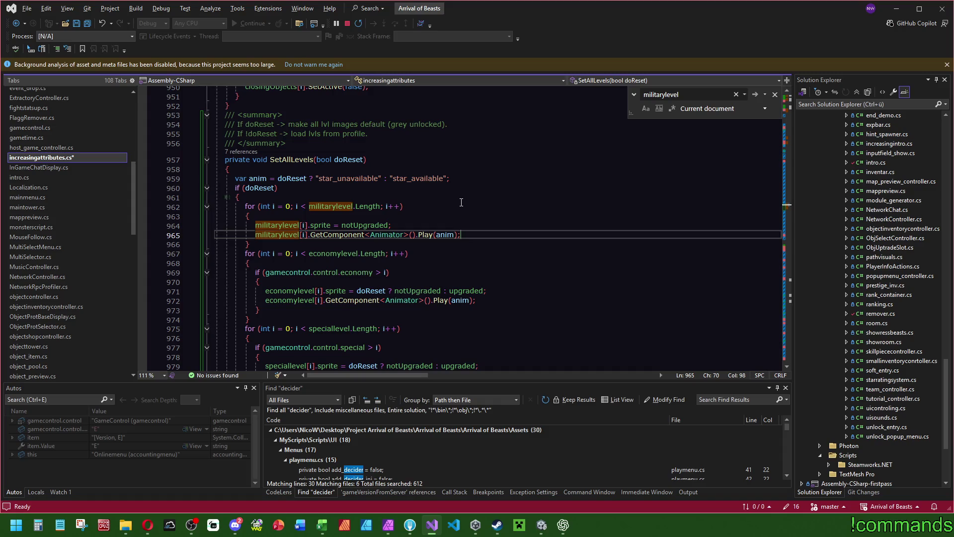
{"action": "left_click_drag", "start_coordinate": [477, 305], "coordinate": [264, 291]}
{"action": "key", "text": "alt+Up"}
{"action": "key", "text": "alt+Up"}
{"action": "key", "text": "ctrl+shift+l"}
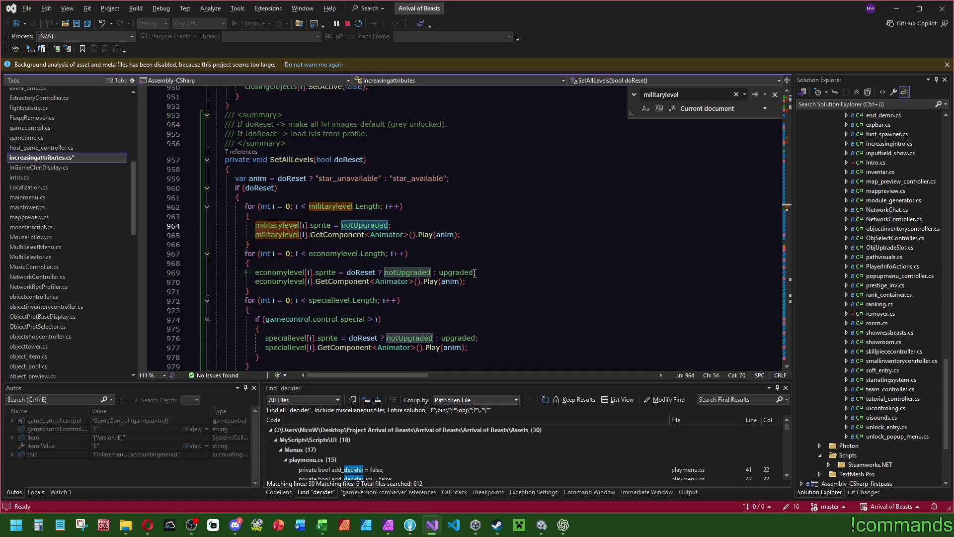
- Make the economy and special level lines assign notUpgraded, removing the special check wrapper
{"action": "left_click", "coordinate": [347, 273]}
{"action": "type", "text": "notUpgraded"}
{"action": "scroll", "coordinate": [348, 274], "scroll_direction": "down", "scroll_amount": 3}
{"action": "mouse_move", "coordinate": [347, 274]}
{"action": "left_mouse_down"}
{"action": "mouse_move", "coordinate": [474, 274]}
{"action": "mouse_move", "coordinate": [215, 234]}
{"action": "left_mouse_up"}
{"action": "key", "text": "Delete"}
{"action": "key", "text": "ctrl+v"}
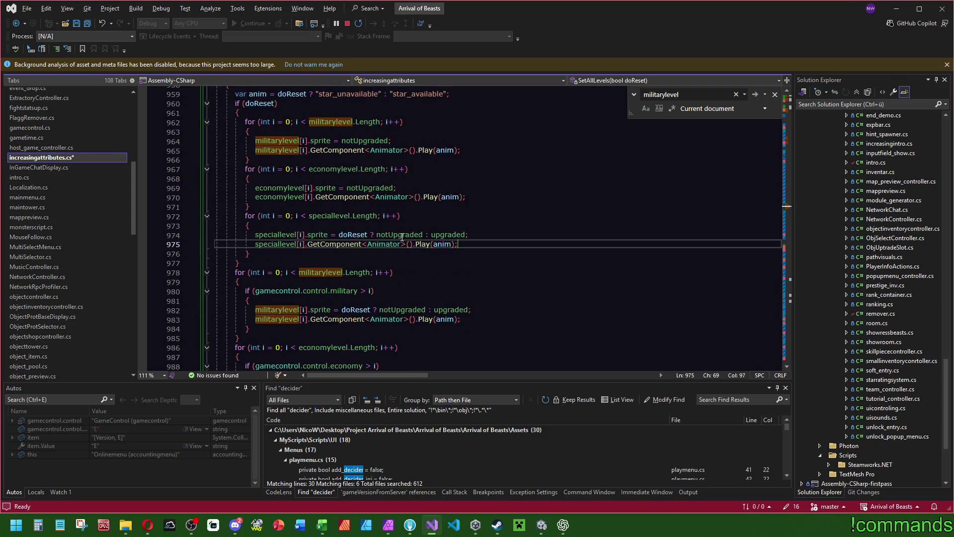
{"action": "key", "text": "Delete"}
{"action": "left_click_drag", "start_coordinate": [465, 235], "coordinate": [339, 234]}
{"action": "key", "text": "Delete"}
- Add return; after the reset loops to end the doReset branch
{"action": "left_click", "coordinate": [454, 224]}
{"action": "left_click", "coordinate": [255, 248]}
{"action": "key", "text": "Return"}
{"action": "type", "text": "return;"}
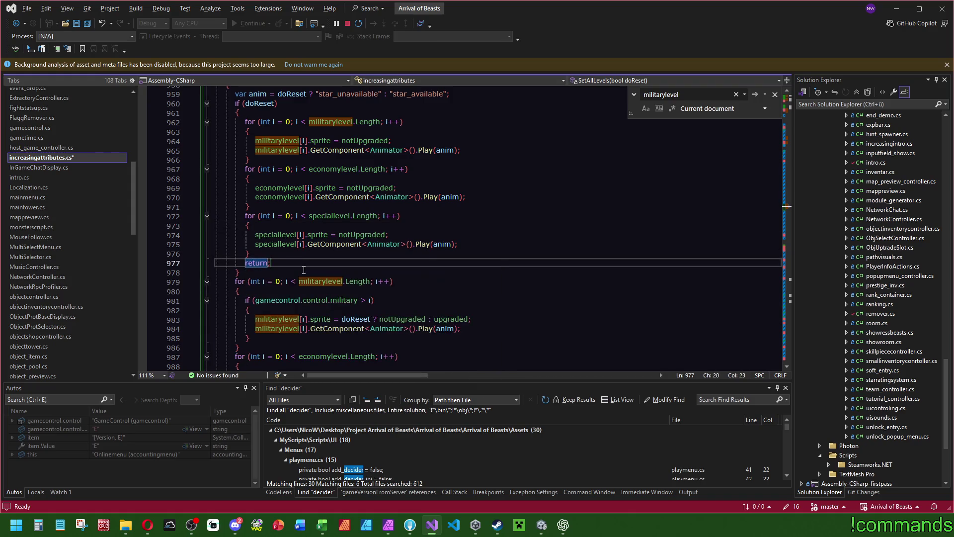
{"action": "scroll", "coordinate": [343, 263], "scroll_direction": "up", "scroll_amount": 2}
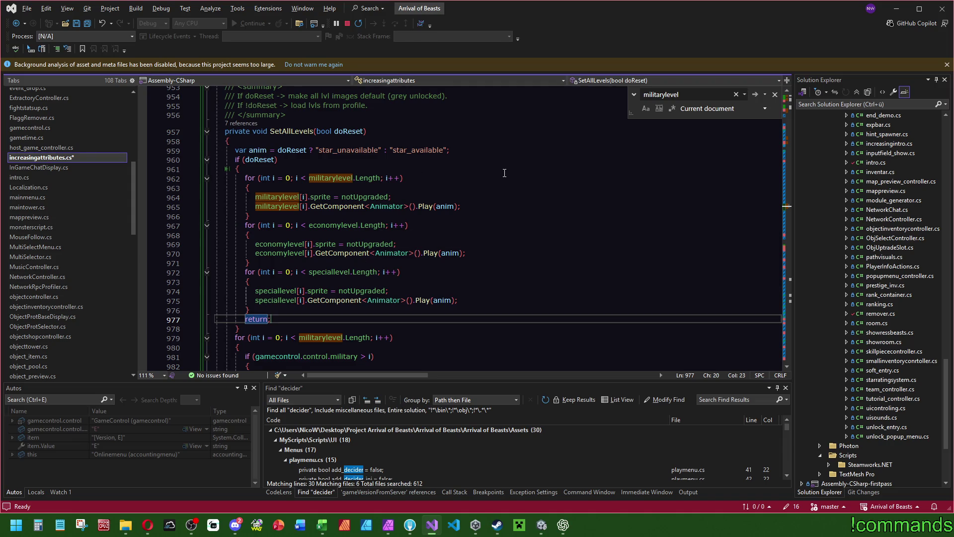
{"action": "left_click", "coordinate": [261, 150]}
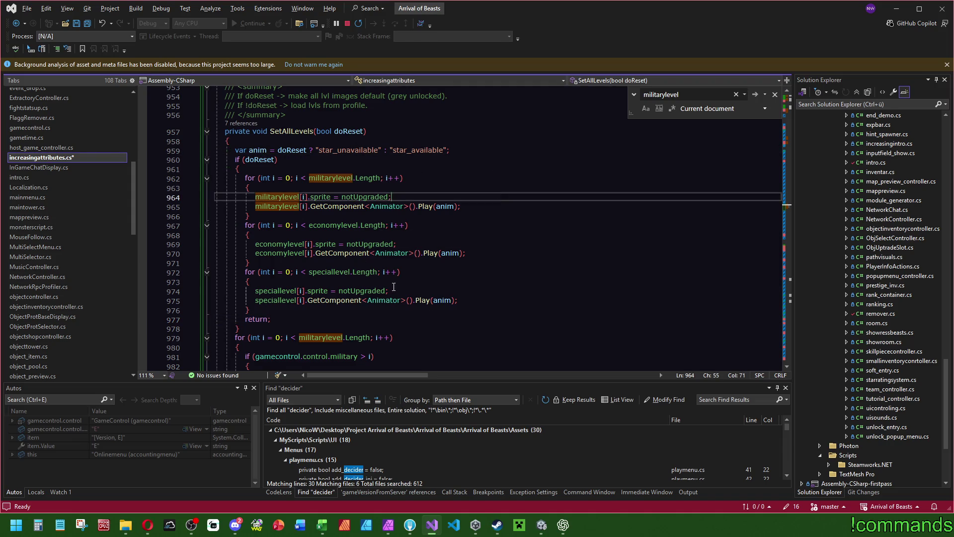
{"action": "scroll", "coordinate": [516, 227], "scroll_direction": "down", "scroll_amount": 4}
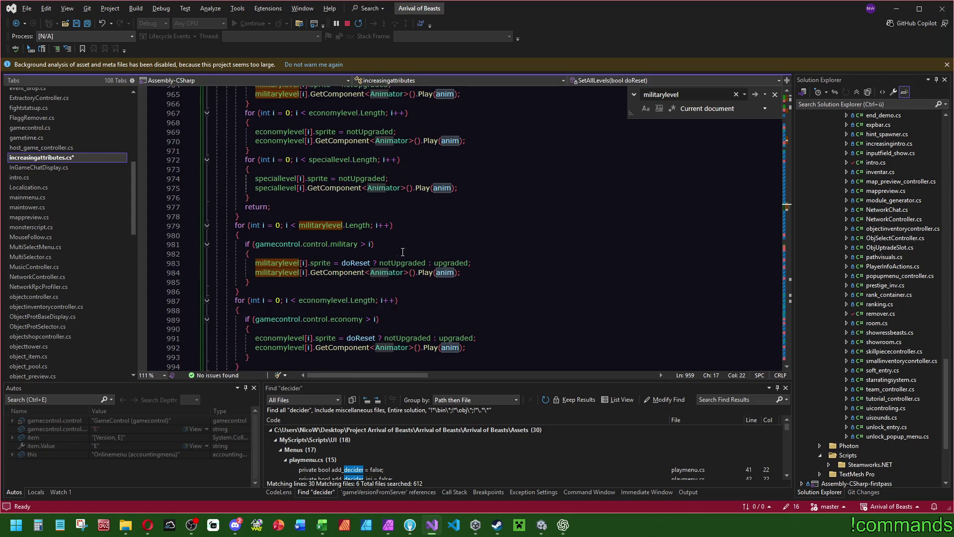
{"action": "scroll", "coordinate": [468, 230], "scroll_direction": "down", "scroll_amount": 1}
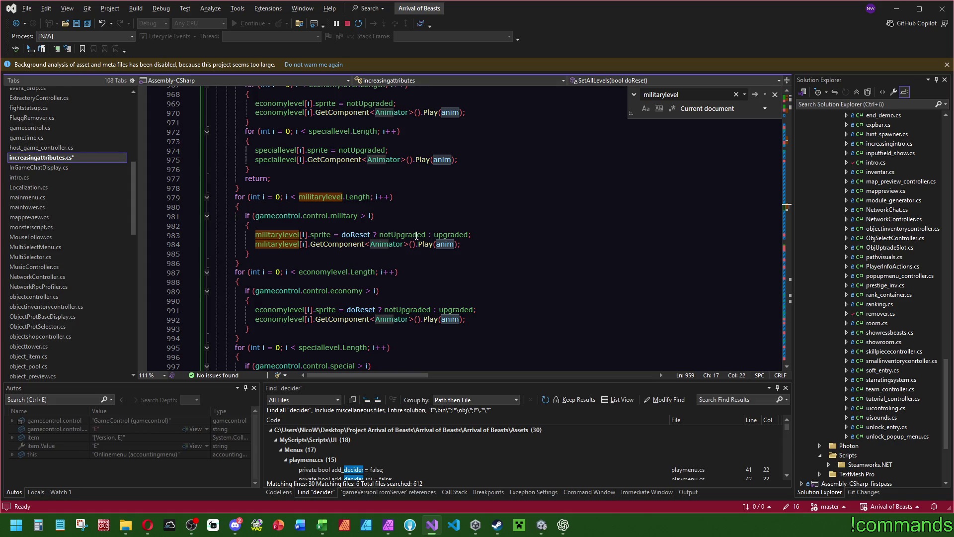
{"action": "left_click", "coordinate": [341, 235]}
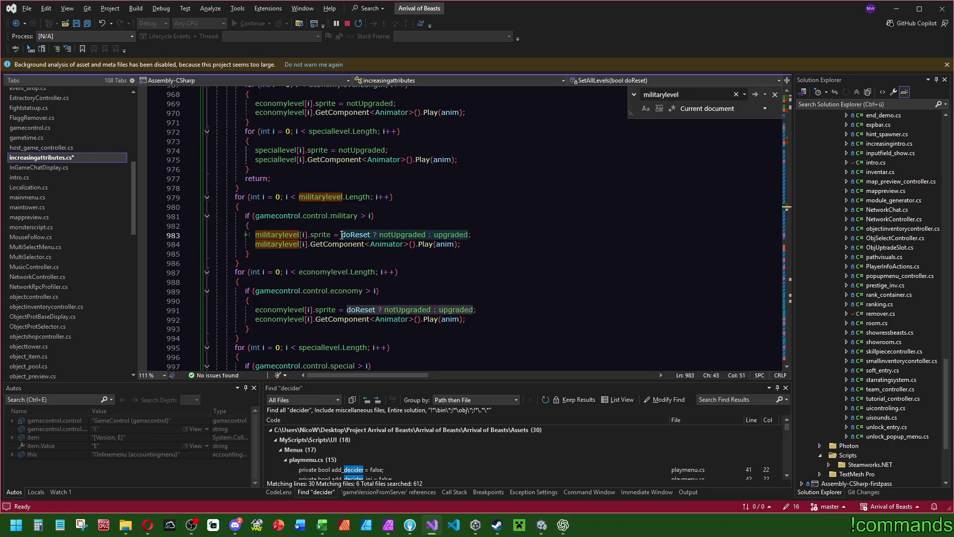
- Delete the doReset conditionals on lines 983, 991 and 999 so each sprite assigns upgraded
{"action": "key", "text": "ctrl+shift+Right"}
{"action": "key", "text": "ctrl+shift+Right"}
{"action": "key", "text": "ctrl+shift+Right"}
{"action": "key", "text": "Delete"}
{"action": "left_click", "coordinate": [346, 309]}
{"action": "key", "text": "ctrl+shift+Right"}
{"action": "key", "text": "ctrl+shift+Right"}
{"action": "key", "text": "ctrl+shift+Right"}
{"action": "key", "text": "Delete"}
{"action": "scroll", "coordinate": [368, 267], "scroll_direction": "down", "scroll_amount": 3}
{"action": "left_click", "coordinate": [367, 301]}
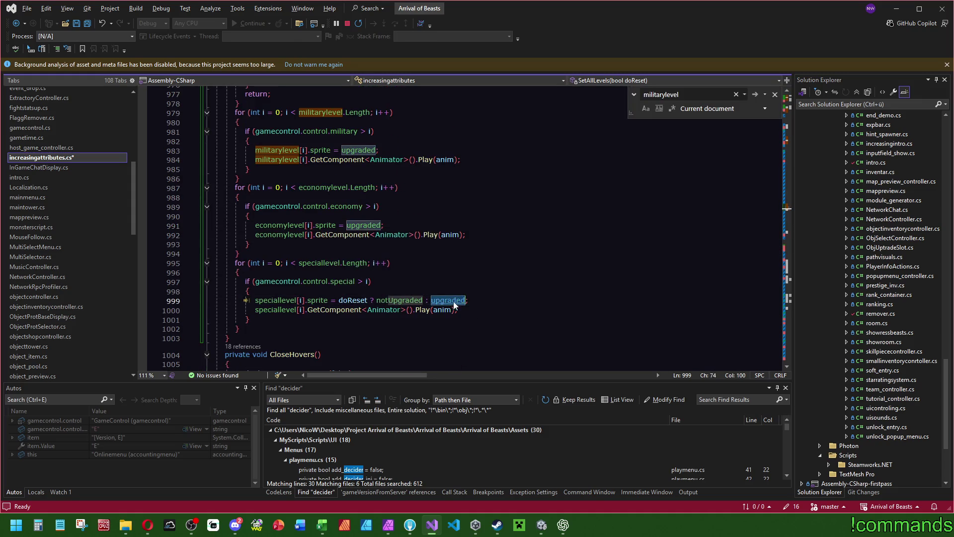
{"action": "double_click", "coordinate": [367, 300]}
{"action": "key", "text": "ctrl+shift+Right"}
{"action": "key", "text": "ctrl+shift+Right"}
{"action": "key", "text": "ctrl+shift+Right"}
{"action": "key", "text": "Delete"}
{"action": "left_click", "coordinate": [387, 273]}
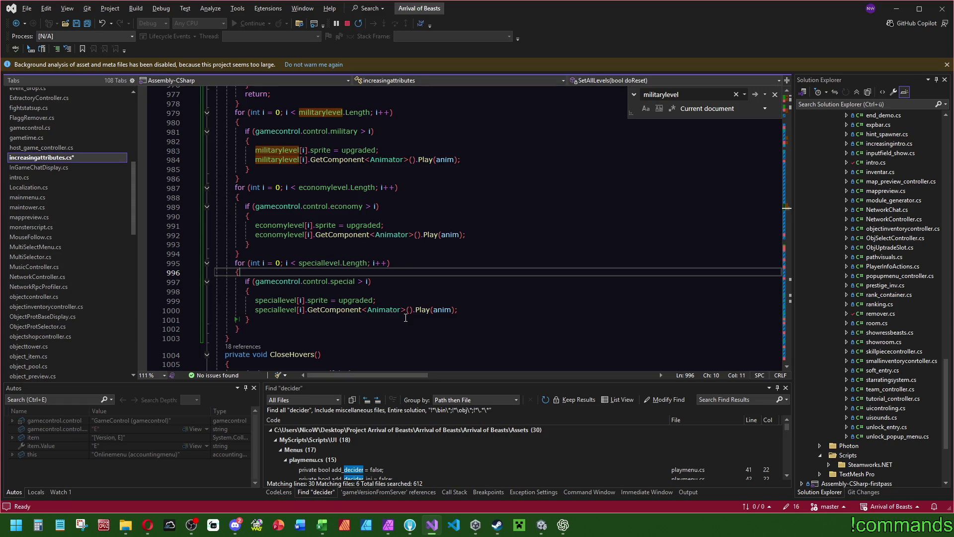
- Save increasingattributes.cs
{"action": "left_click", "coordinate": [89, 23]}
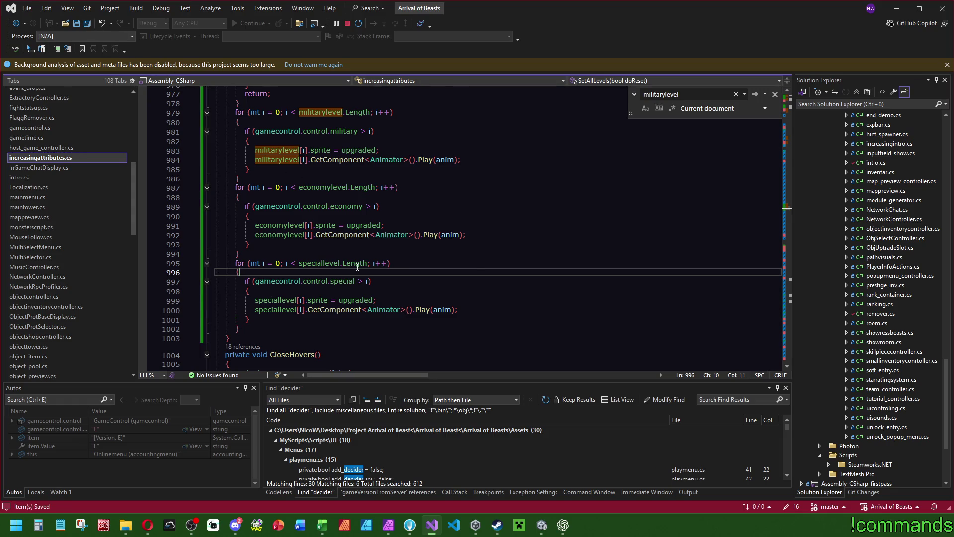
{"action": "scroll", "coordinate": [339, 272], "scroll_direction": "up", "scroll_amount": 4}
{"action": "scroll", "coordinate": [294, 243], "scroll_direction": "up", "scroll_amount": 6}
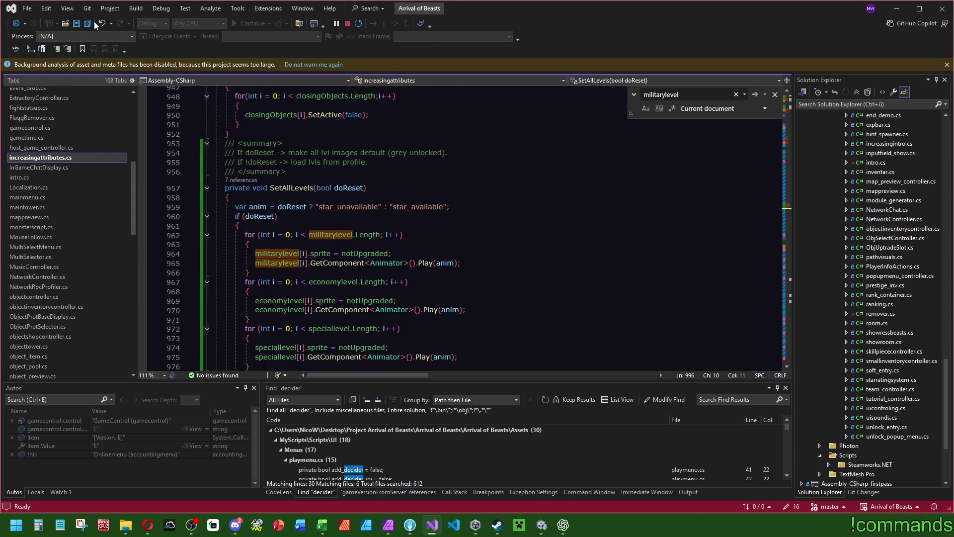
- Save the current scene in Unity via File > Save
{"action": "left_click", "coordinate": [541, 528]}
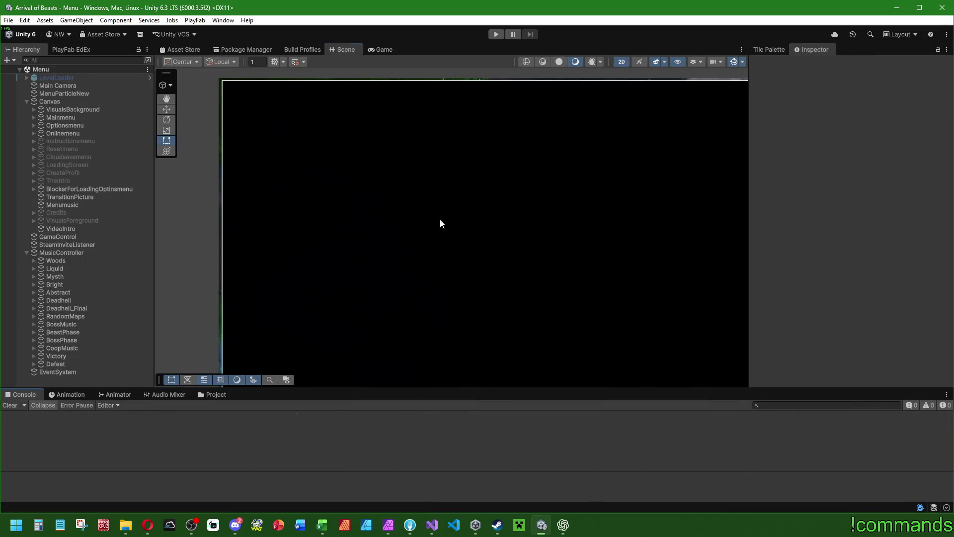
{"action": "scroll", "coordinate": [449, 227], "scroll_direction": "down", "scroll_amount": 3}
{"action": "scroll", "coordinate": [383, 234], "scroll_direction": "up", "scroll_amount": 2}
{"action": "left_click", "coordinate": [9, 20]}
{"action": "left_click", "coordinate": [38, 128]}
{"action": "left_click", "coordinate": [9, 20]}
{"action": "left_click", "coordinate": [33, 69]}
- Enter play mode and start the game with PLAY OFFLINE
{"action": "left_click", "coordinate": [496, 34]}
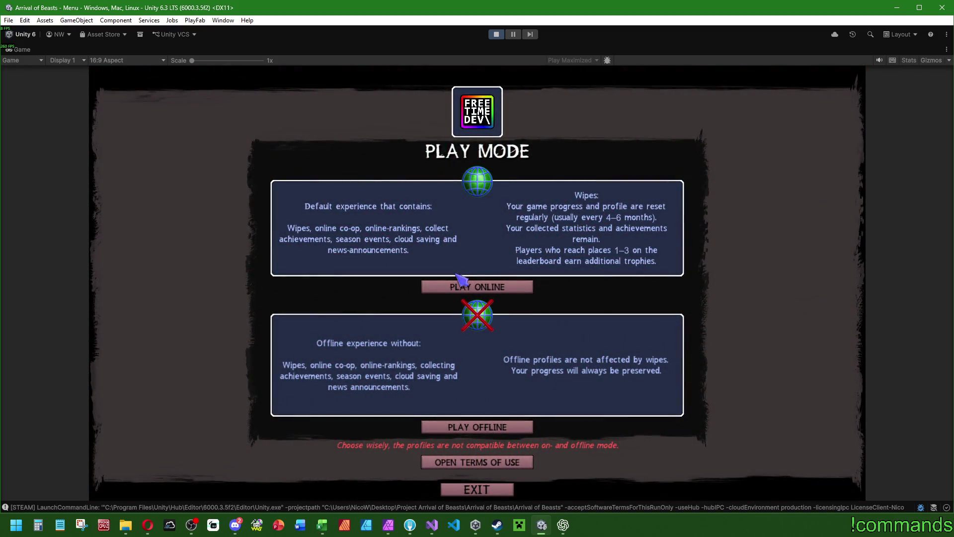
{"action": "left_click", "coordinate": [490, 423]}
{"action": "left_click", "coordinate": [547, 529]}
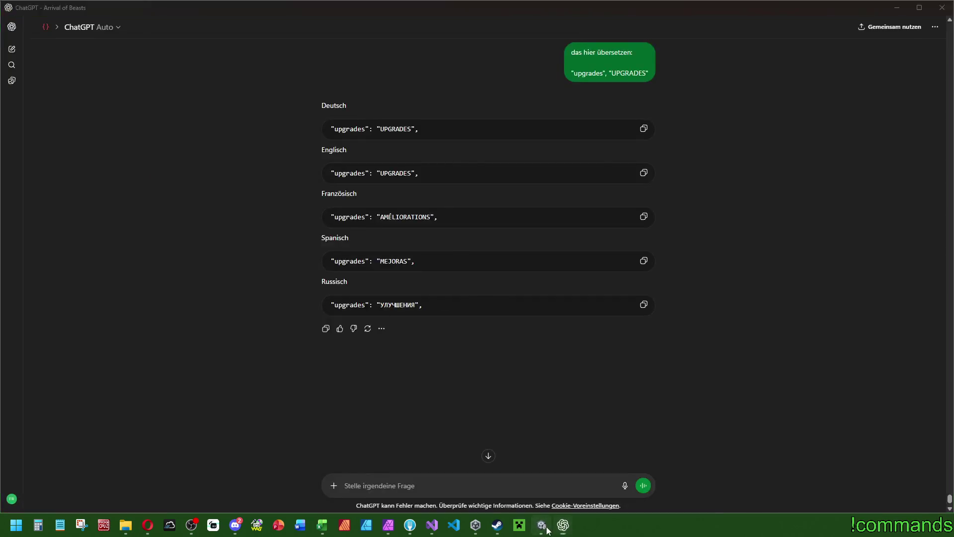
{"action": "left_click", "coordinate": [547, 529]}
{"action": "left_click", "coordinate": [432, 525]}
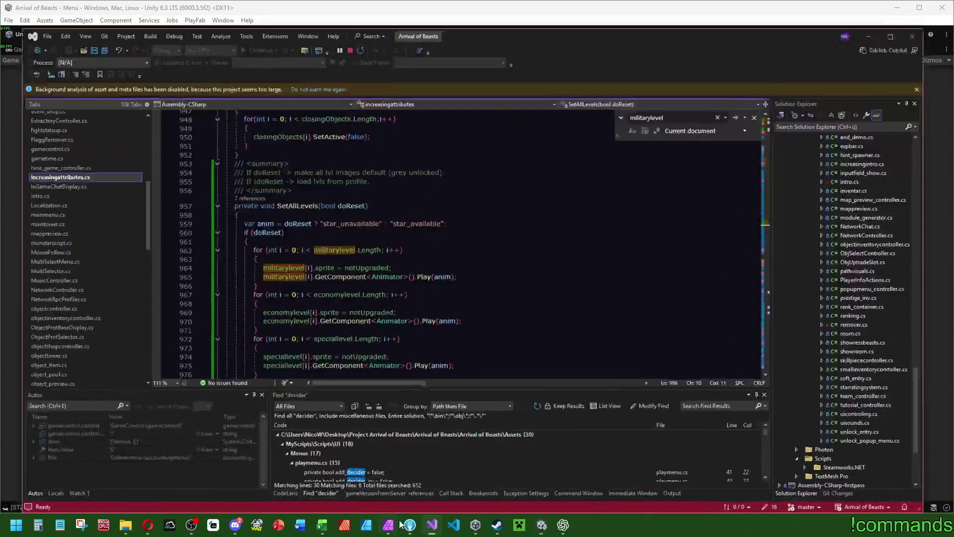
- Set a breakpoint on line 270 of PreUpgrade, where _pendingChanges is set to true
{"action": "left_click", "coordinate": [481, 246]}
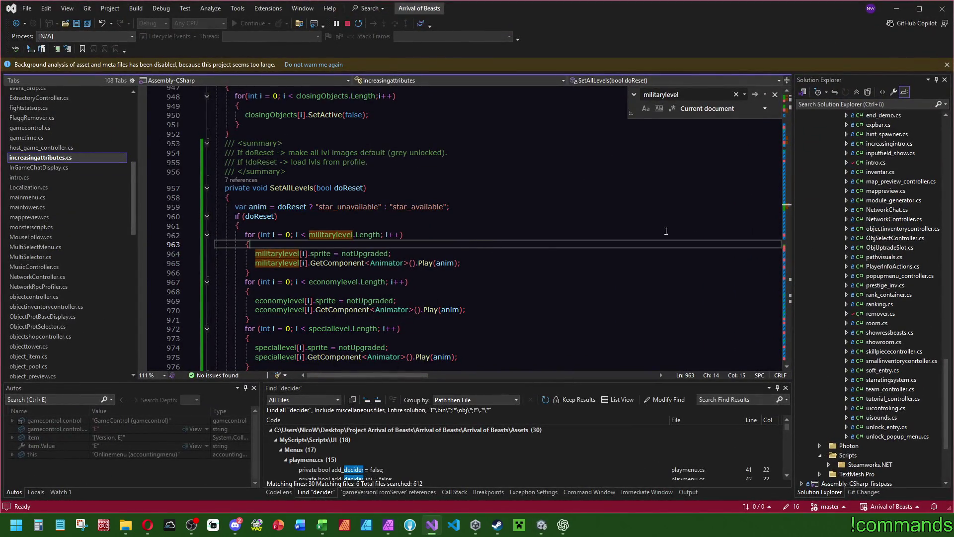
{"action": "left_click_drag", "start_coordinate": [789, 205], "coordinate": [789, 129]}
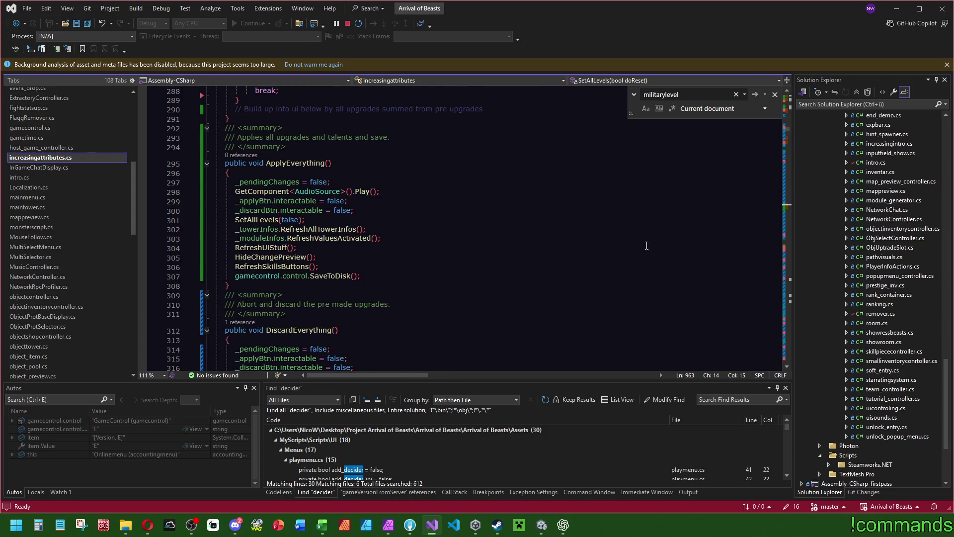
{"action": "scroll", "coordinate": [653, 245], "scroll_direction": "up", "scroll_amount": 8}
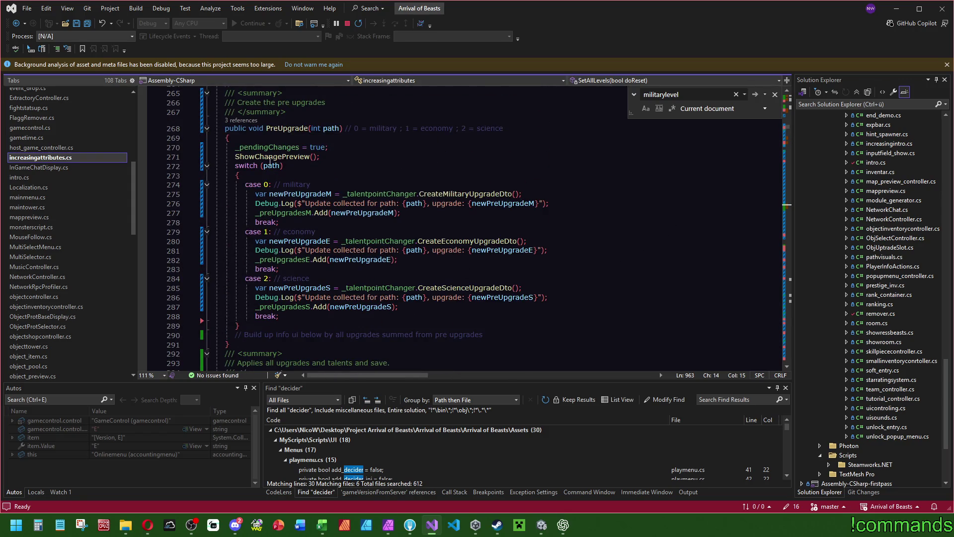
{"action": "left_click", "coordinate": [142, 147]}
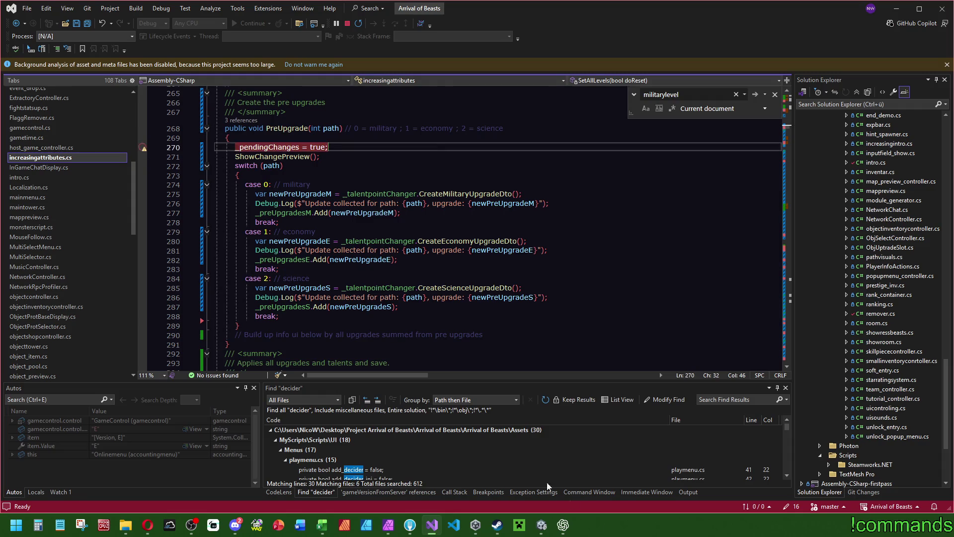
{"action": "left_click", "coordinate": [543, 528]}
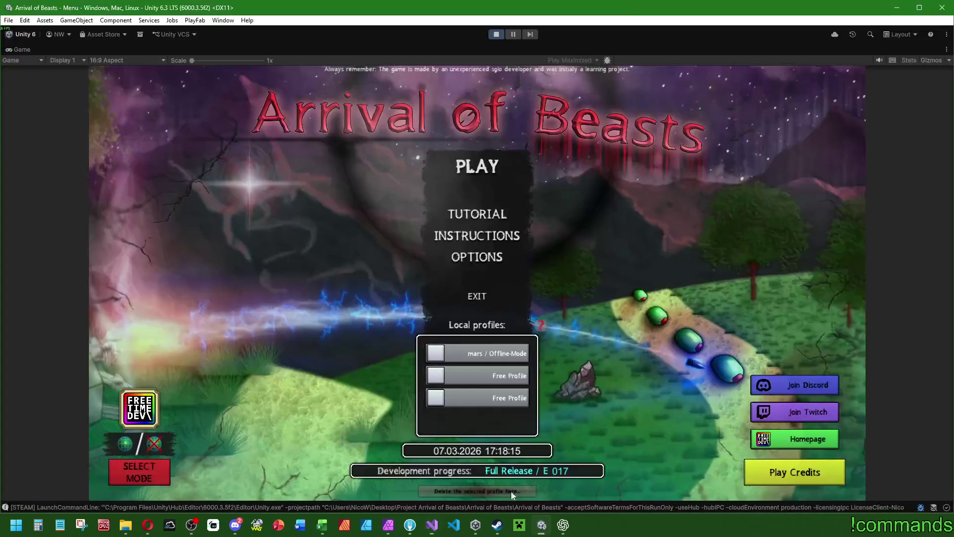
- Start the game with the first local profile and slide open the Talentpath panel
{"action": "left_click", "coordinate": [455, 356]}
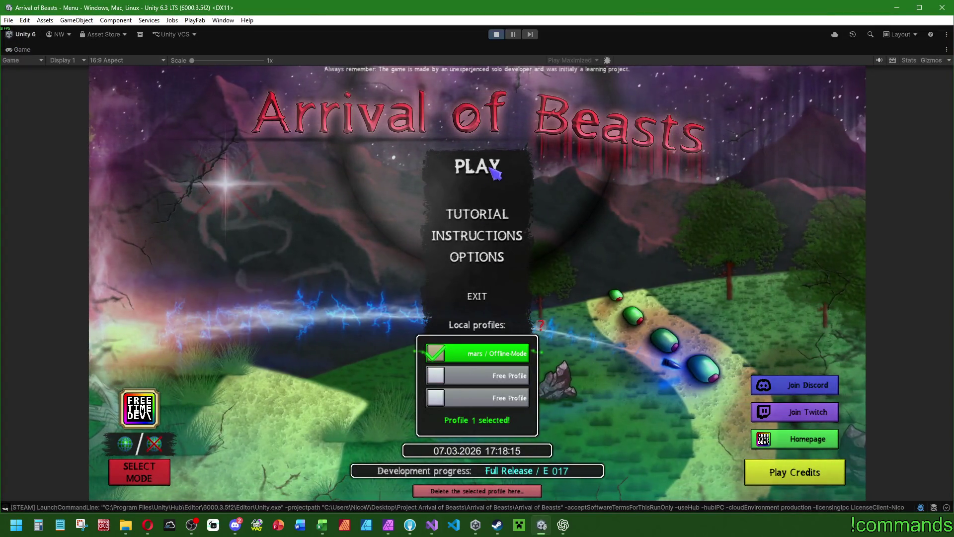
{"action": "left_click", "coordinate": [493, 173]}
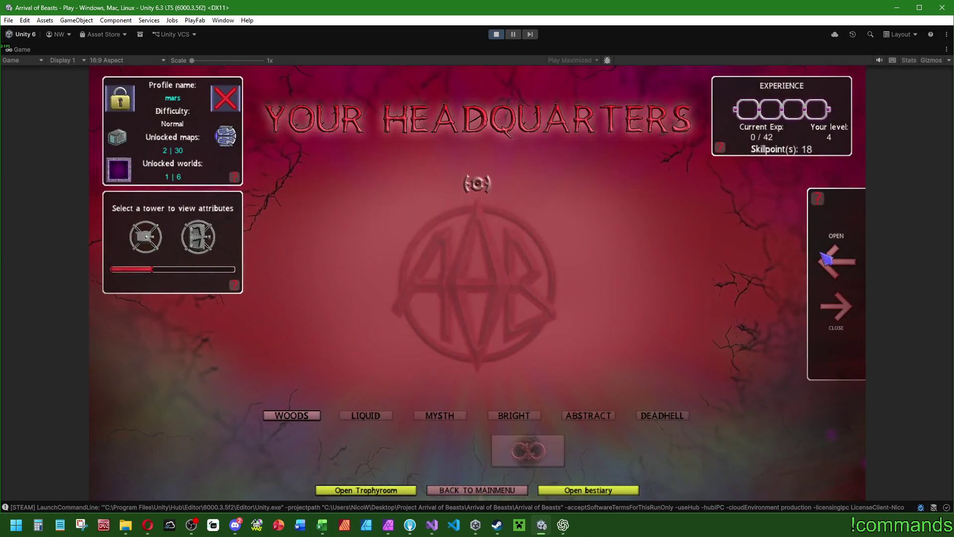
{"action": "left_click", "coordinate": [837, 261]}
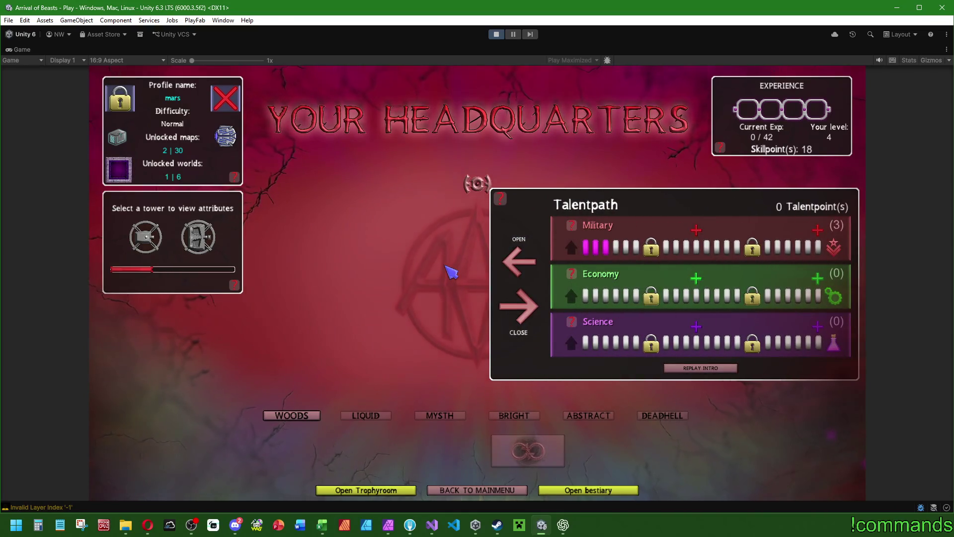
{"action": "double_click", "coordinate": [25, 50]}
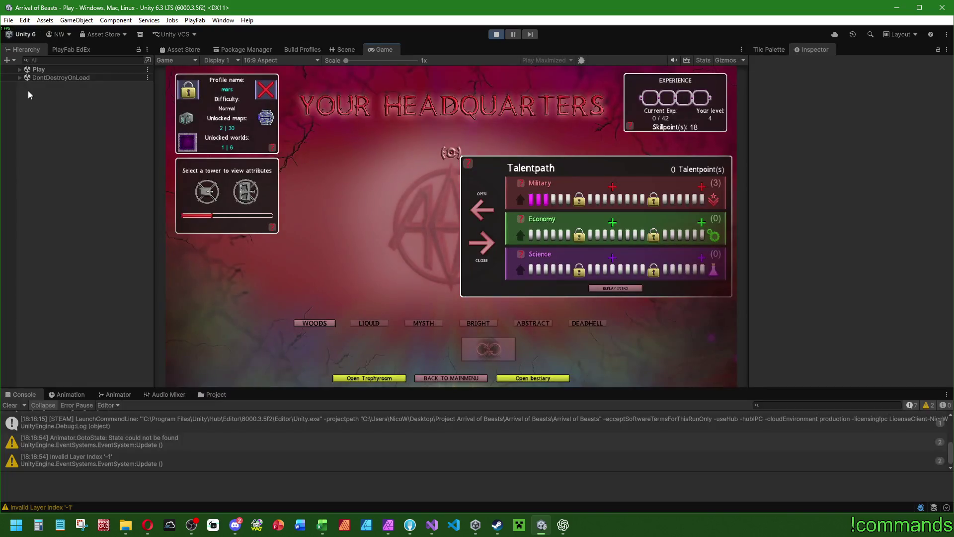
- Set GameControl's Levelpoints to 36, Level to 40 and Neededexp to 750000, then go BACK TO MAINMENU
{"action": "left_click", "coordinate": [482, 243]}
{"action": "left_click", "coordinate": [81, 213]}
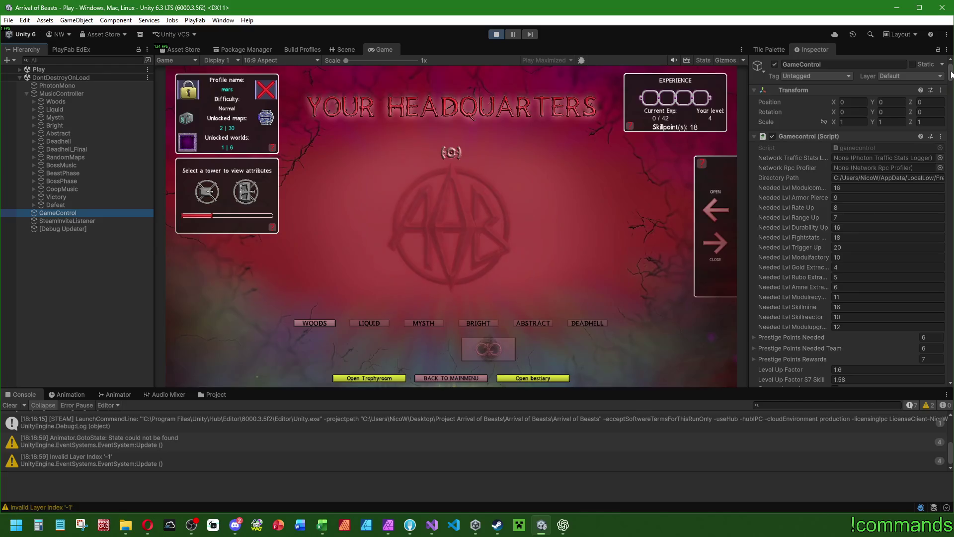
{"action": "mouse_move", "coordinate": [951, 74]}
{"action": "left_mouse_down"}
{"action": "mouse_move", "coordinate": [936, 199]}
{"action": "mouse_move", "coordinate": [878, 243]}
{"action": "left_mouse_up"}
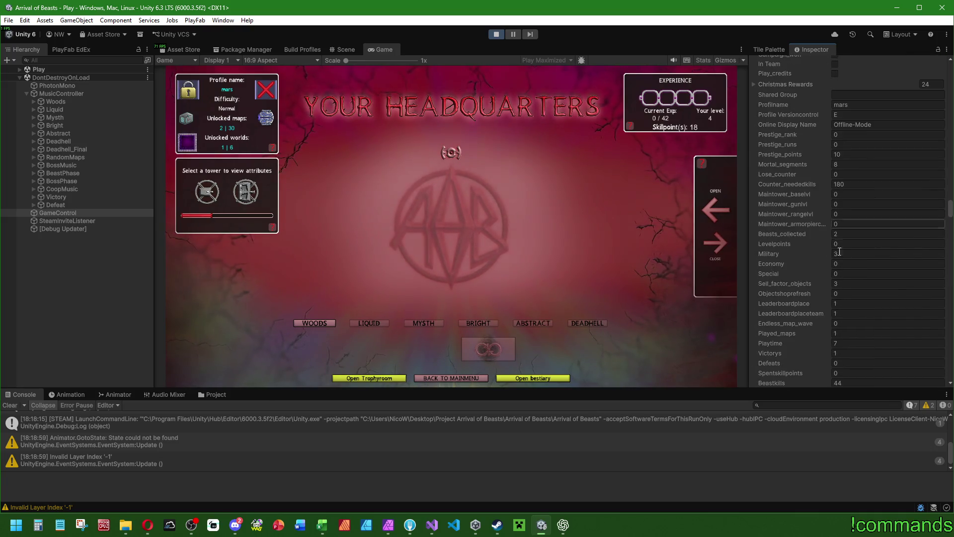
{"action": "left_click", "coordinate": [861, 244]}
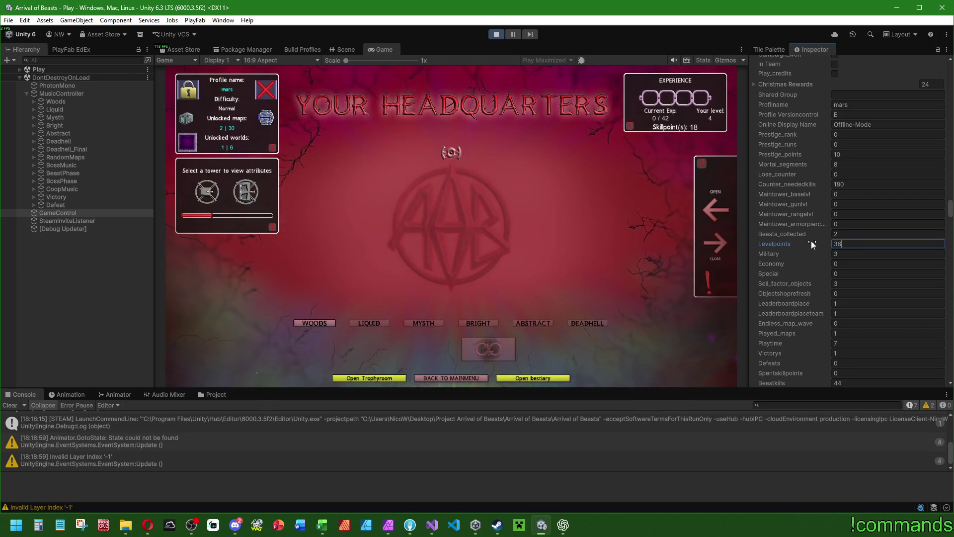
{"action": "scroll", "coordinate": [797, 246], "scroll_direction": "down", "scroll_amount": 7}
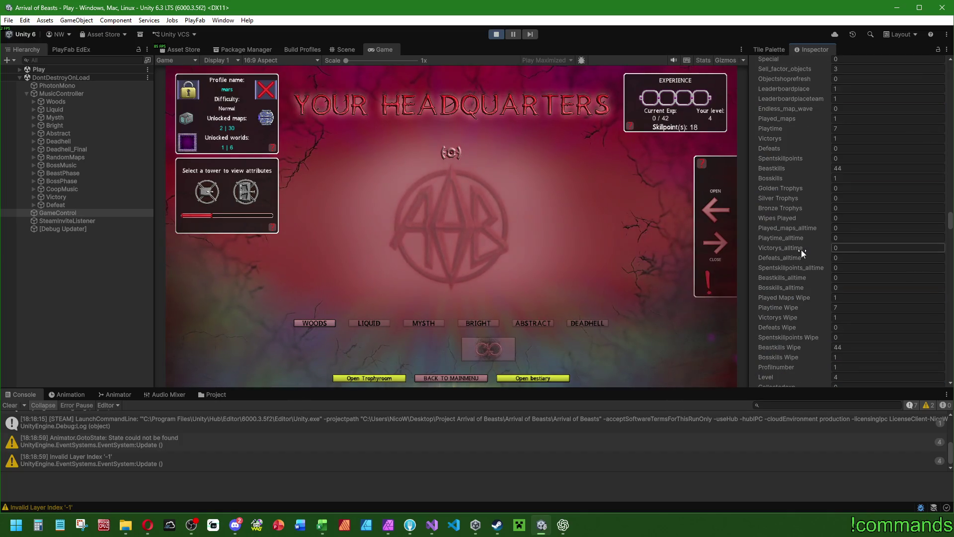
{"action": "left_click", "coordinate": [858, 376]}
{"action": "type", "text": "0"}
{"action": "scroll", "coordinate": [853, 348], "scroll_direction": "down", "scroll_amount": 4}
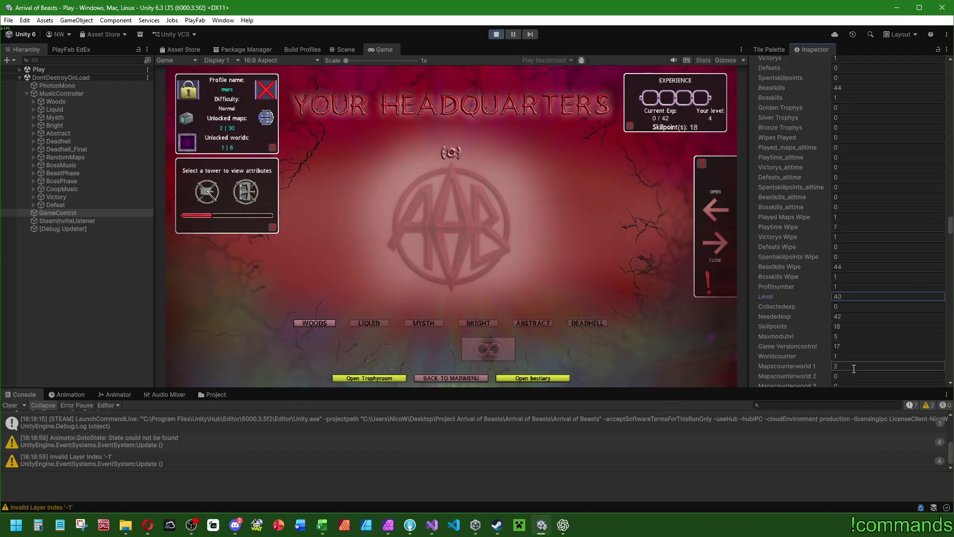
{"action": "left_click", "coordinate": [854, 290]}
{"action": "type", "text": "750000"}
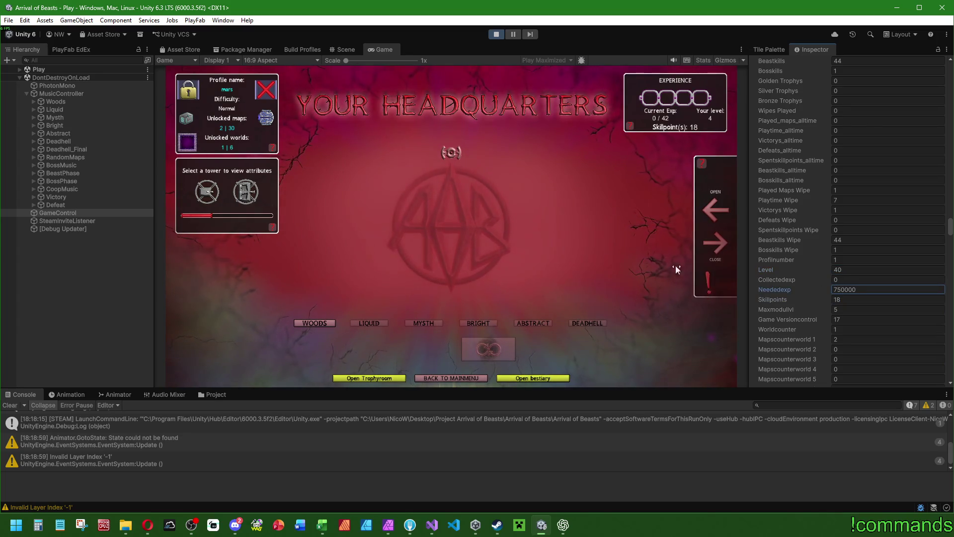
{"action": "left_click", "coordinate": [426, 379]}
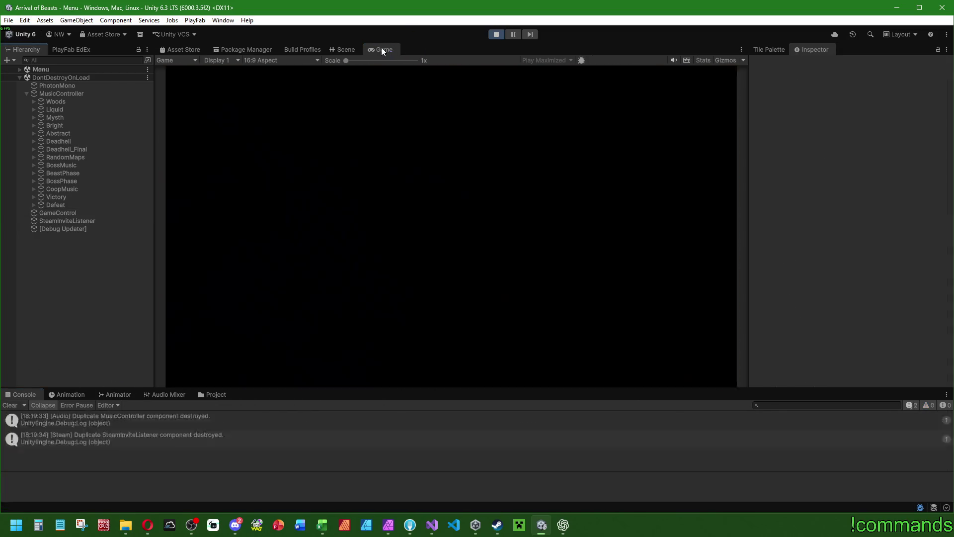
- Reload the first local profile and dismiss the Modules, Random Maps, Protectbase and Skillstar tutorials
{"action": "double_click", "coordinate": [380, 47]}
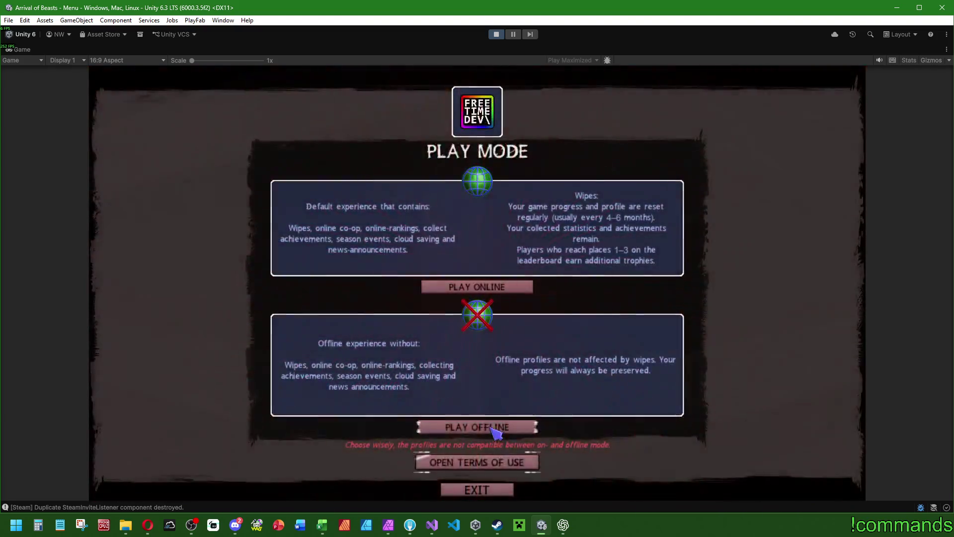
{"action": "left_click", "coordinate": [495, 428]}
{"action": "left_click", "coordinate": [463, 352]}
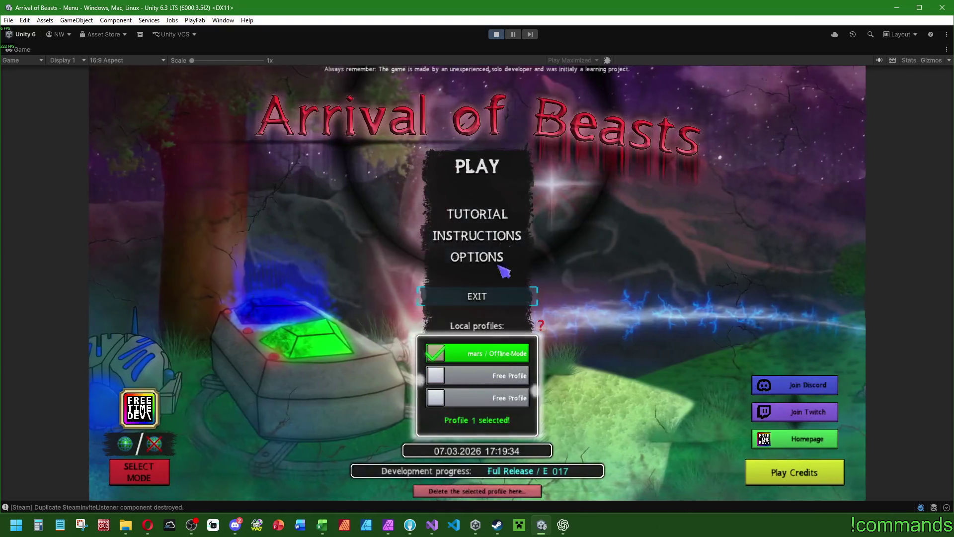
{"action": "left_click", "coordinate": [477, 165]}
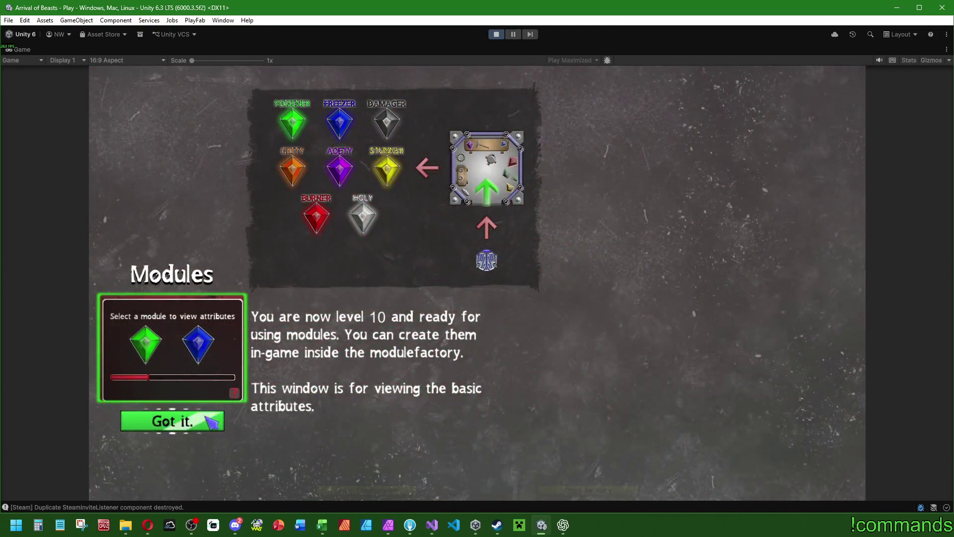
{"action": "left_click", "coordinate": [163, 420]}
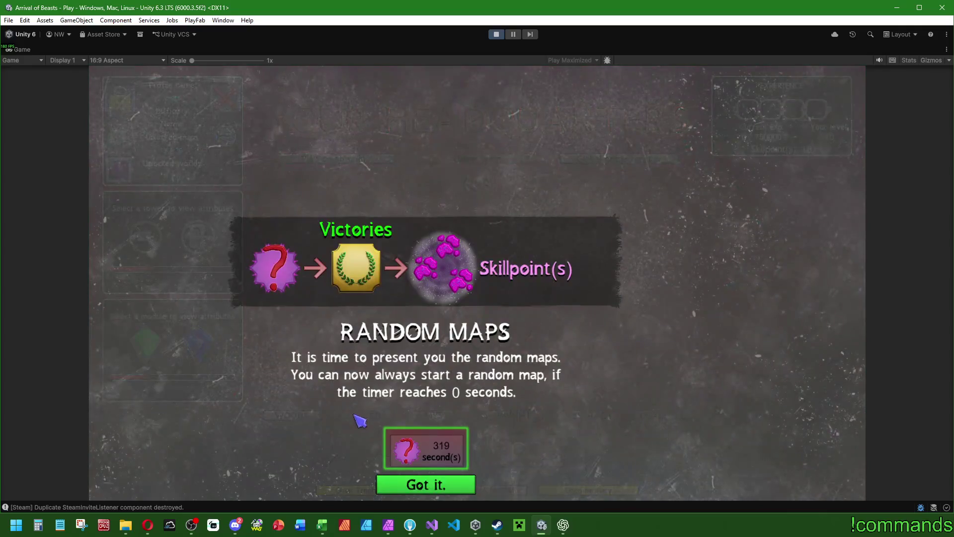
{"action": "left_click", "coordinate": [434, 492]}
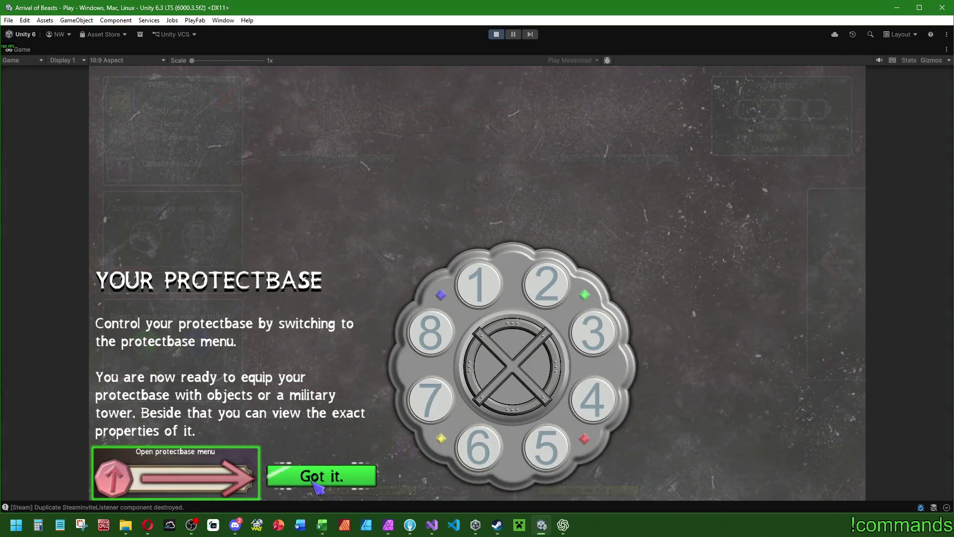
{"action": "left_click", "coordinate": [323, 479]}
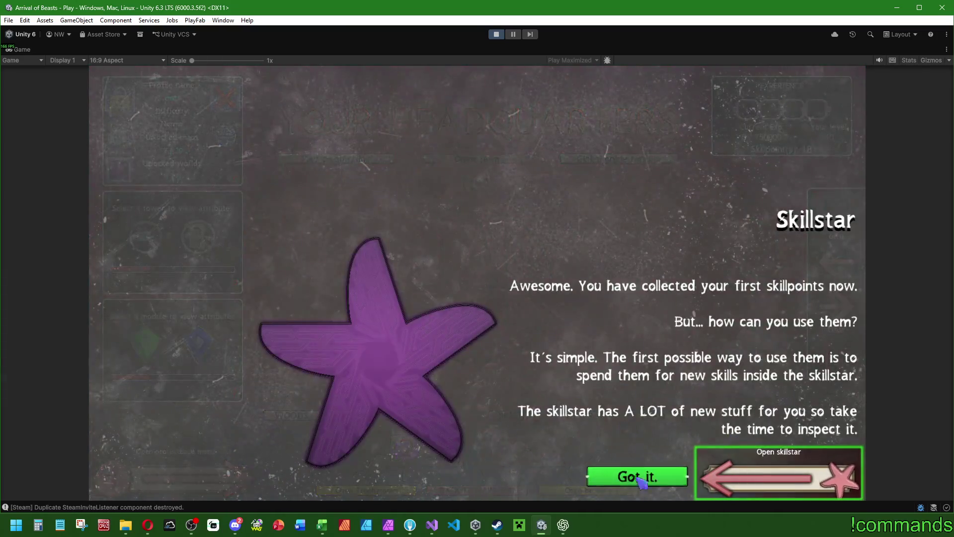
{"action": "left_click", "coordinate": [620, 472]}
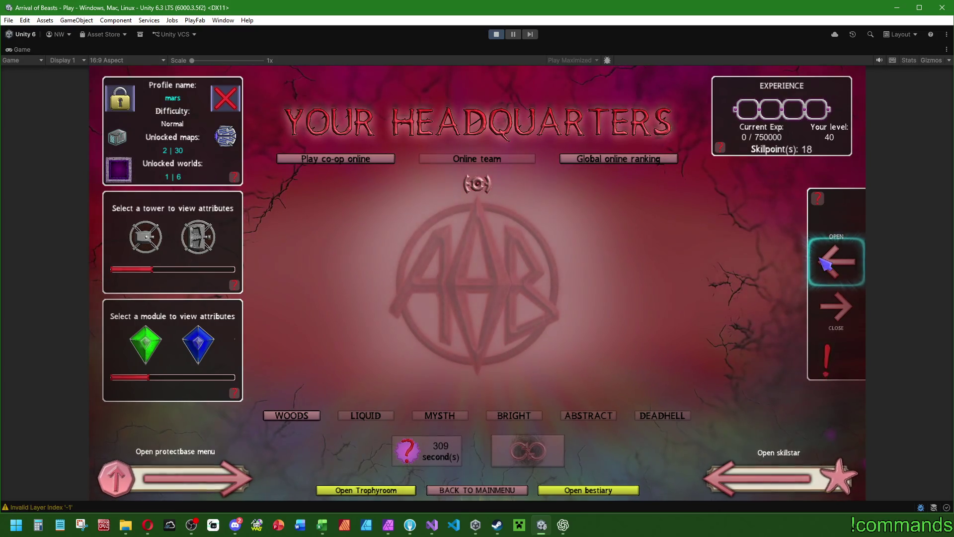
- Open the Talentpath panel and show the Starttower attributes
{"action": "left_click", "coordinate": [840, 262]}
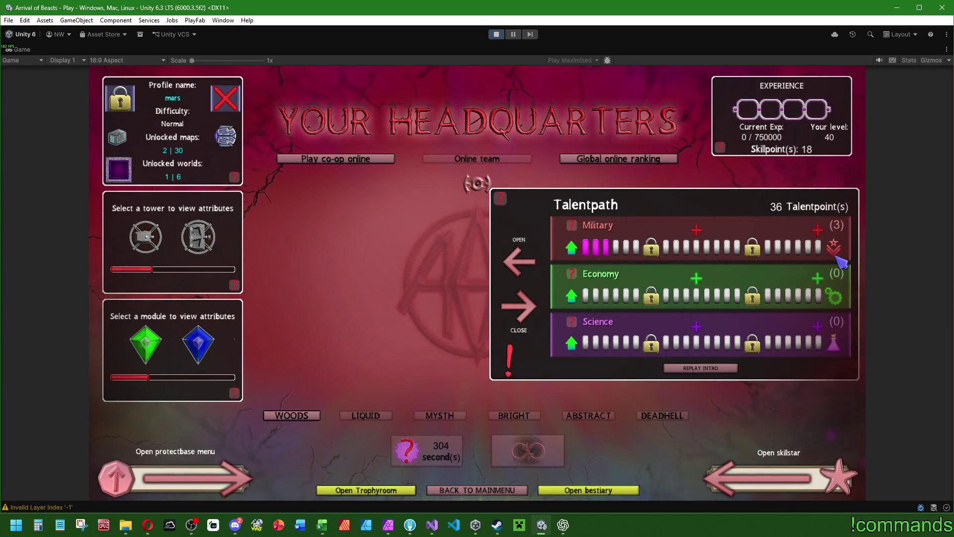
{"action": "mouse_move", "coordinate": [696, 237]}
{"action": "mouse_move", "coordinate": [647, 244]}
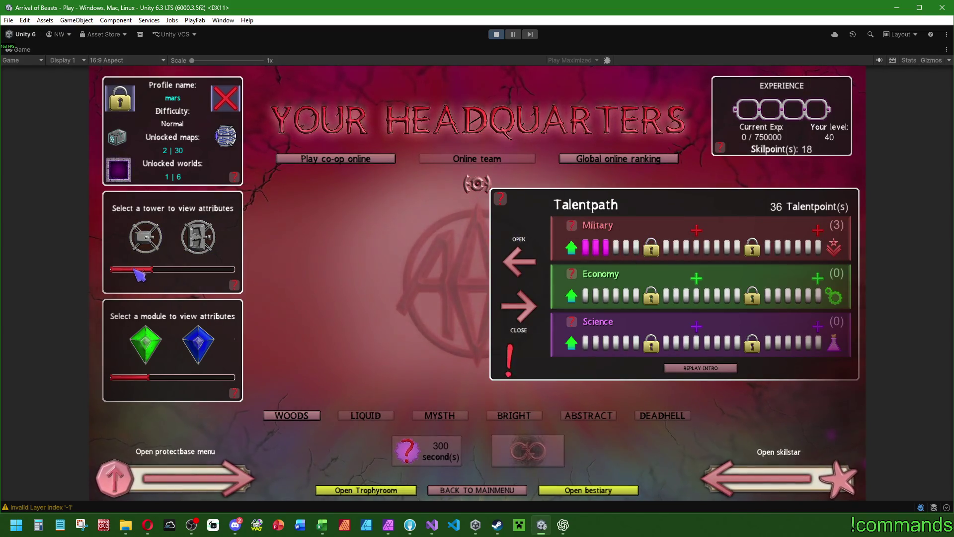
{"action": "left_click", "coordinate": [146, 237]}
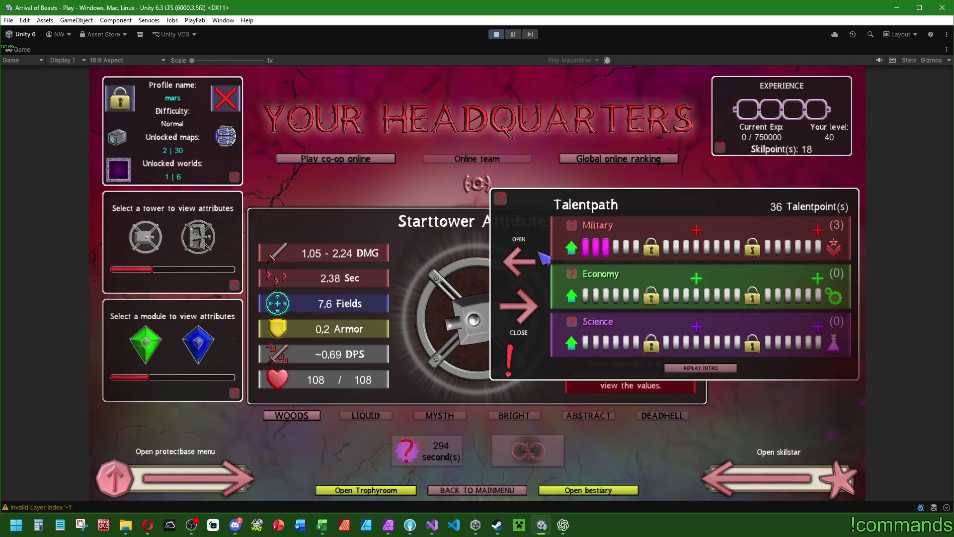
- Add four Military pre-upgrades, resuming past the breakpoint with F5 each time
{"action": "left_click", "coordinate": [572, 249]}
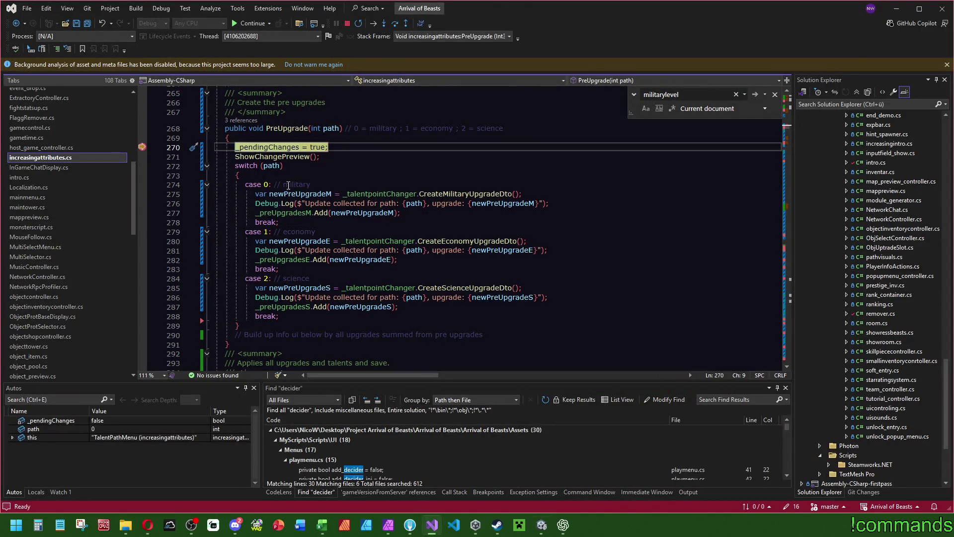
{"action": "key", "text": "F5"}
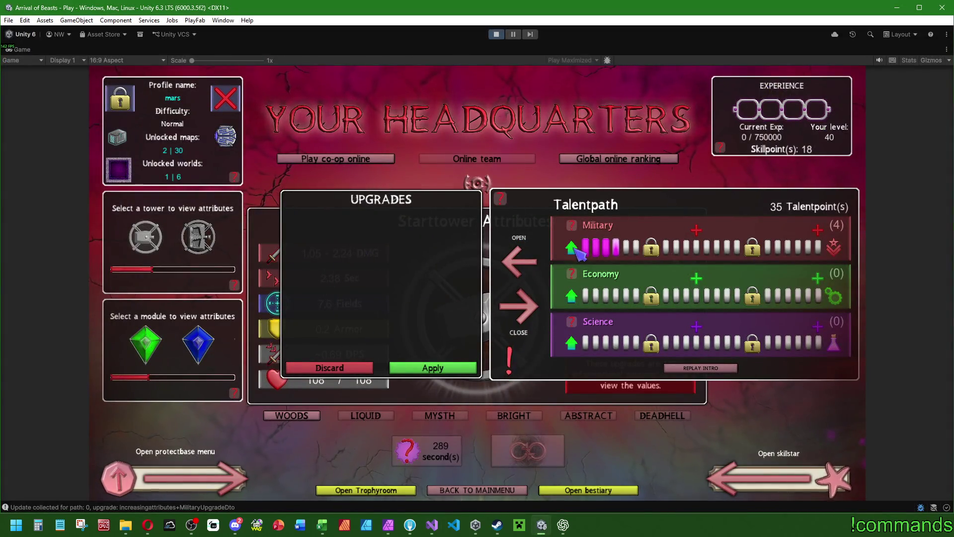
{"action": "left_click", "coordinate": [572, 248]}
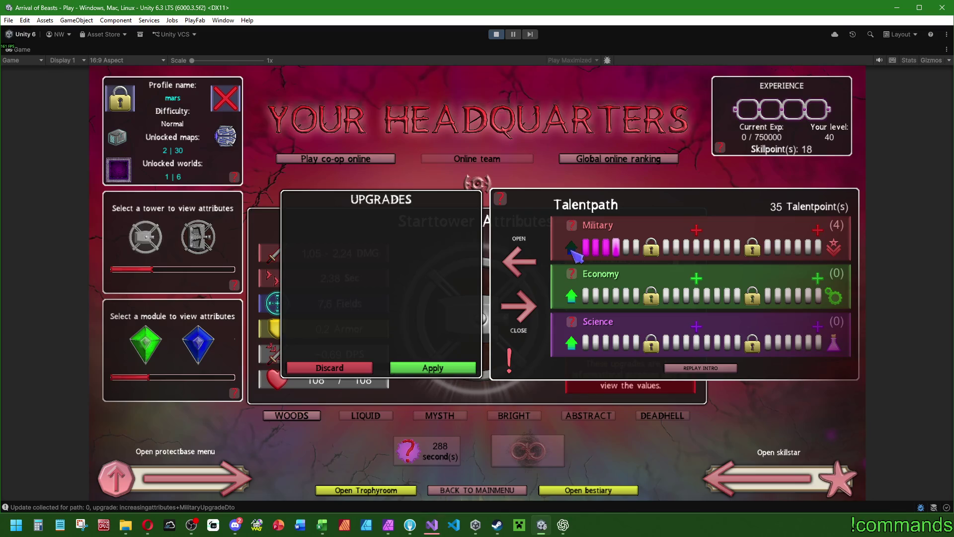
{"action": "key", "text": "F5"}
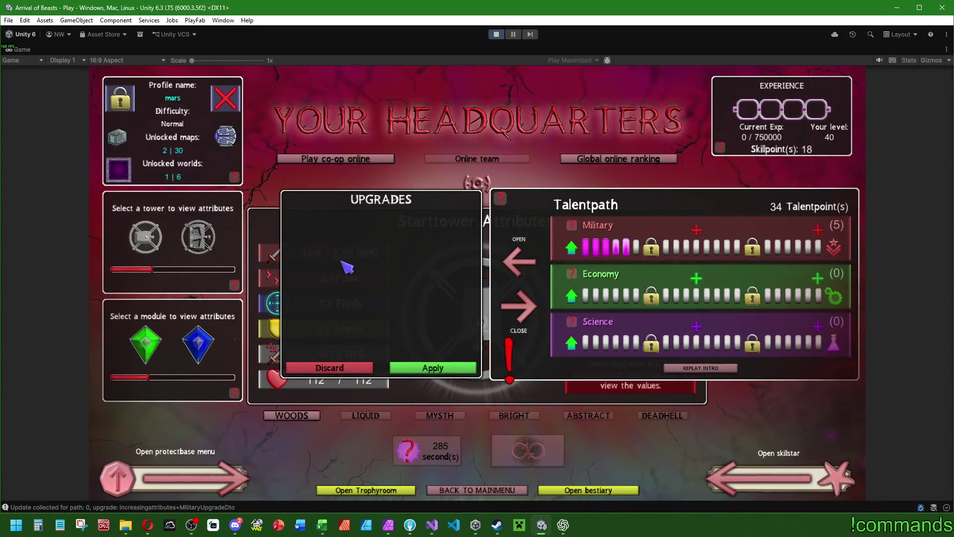
{"action": "left_click", "coordinate": [573, 252]}
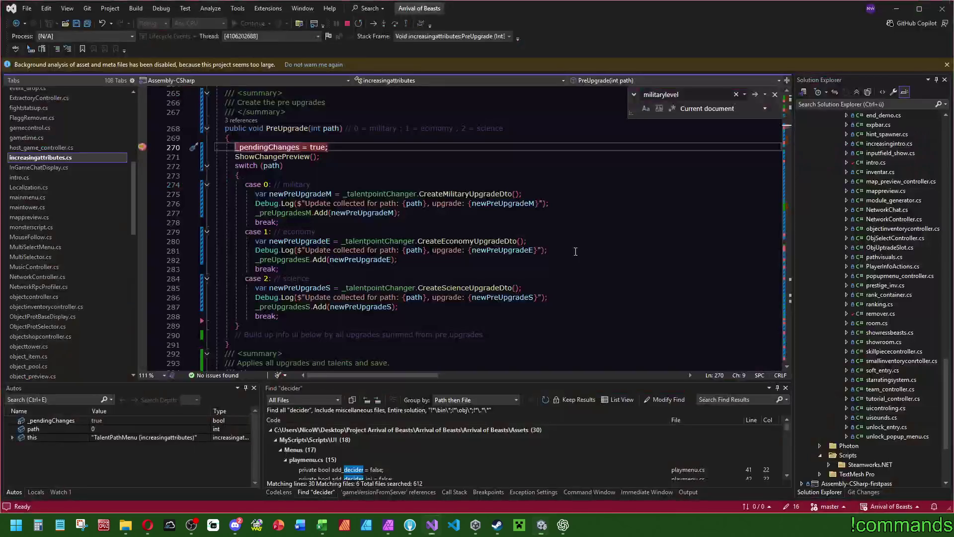
{"action": "key", "text": "F5"}
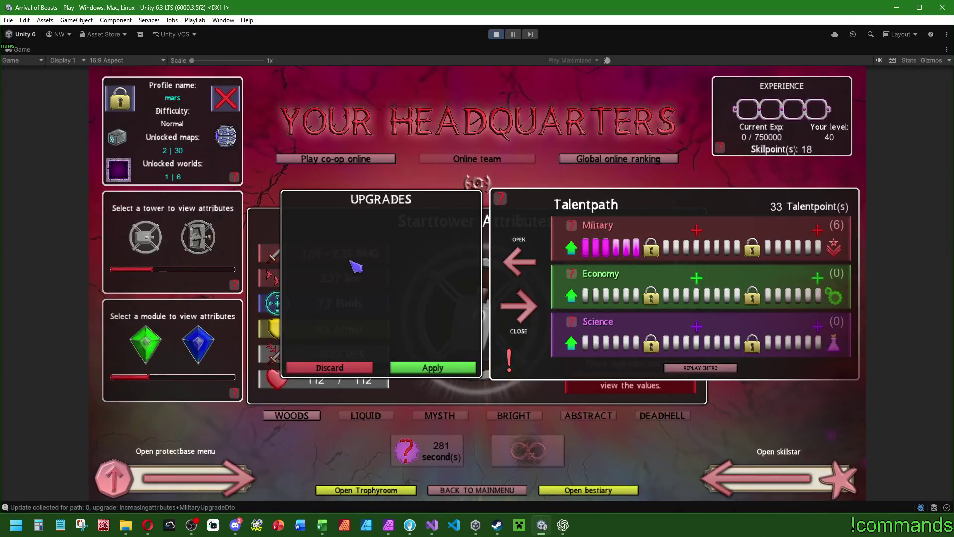
{"action": "left_click", "coordinate": [573, 248]}
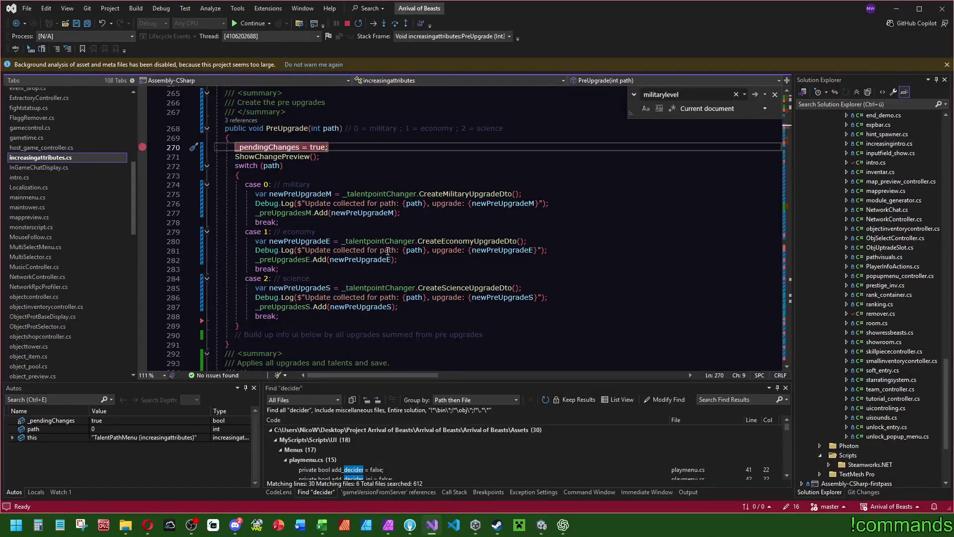
{"action": "key", "text": "F5"}
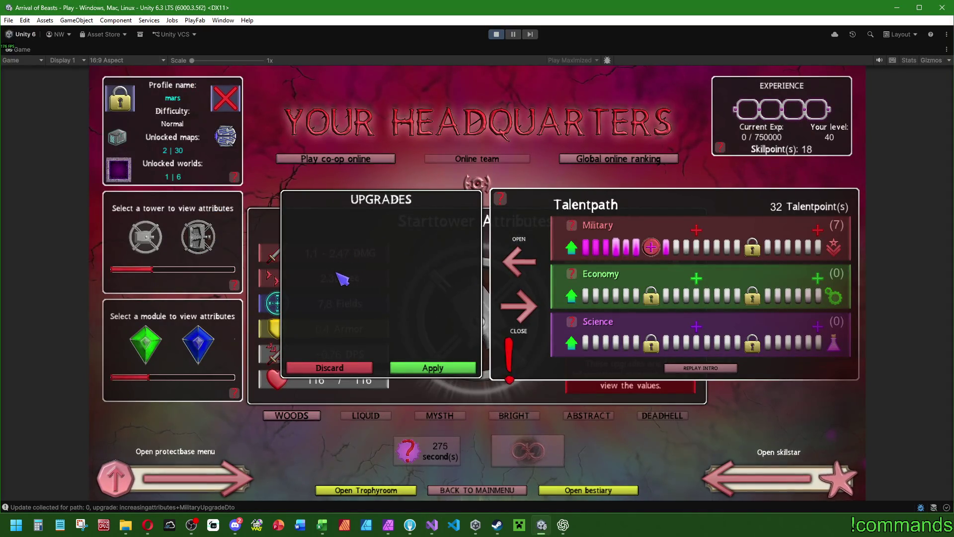
- Open and close the Military talents panel twice
{"action": "left_click", "coordinate": [653, 247]}
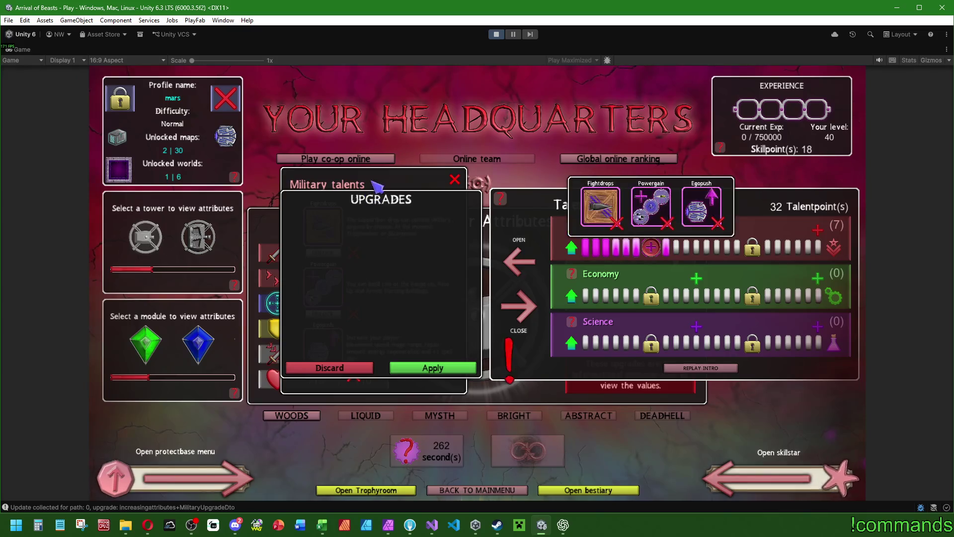
{"action": "left_click", "coordinate": [455, 179]}
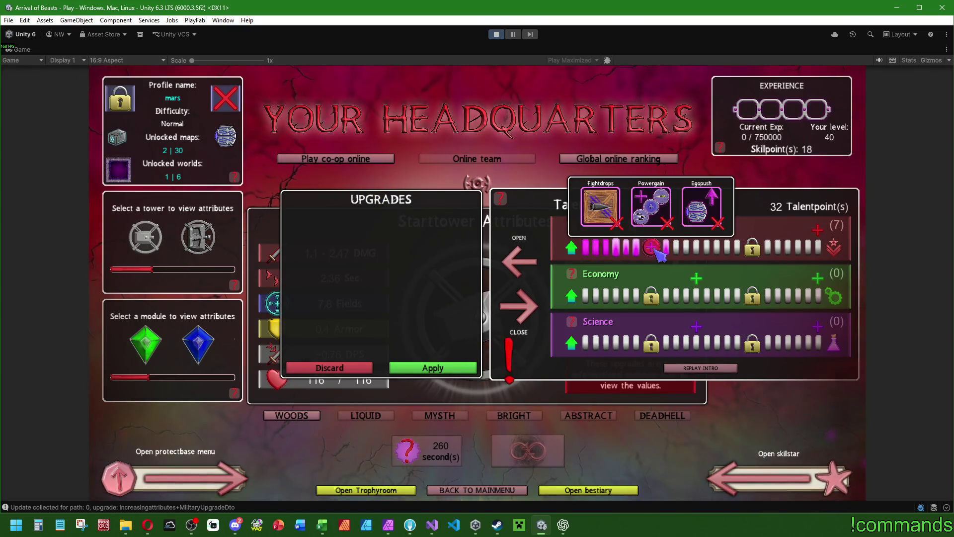
{"action": "left_click", "coordinate": [652, 249]}
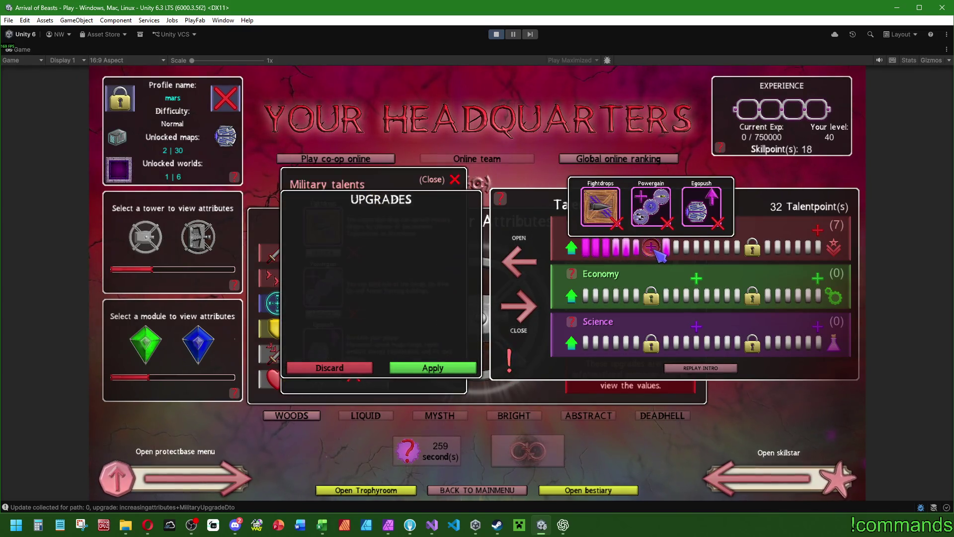
{"action": "left_click", "coordinate": [456, 180]}
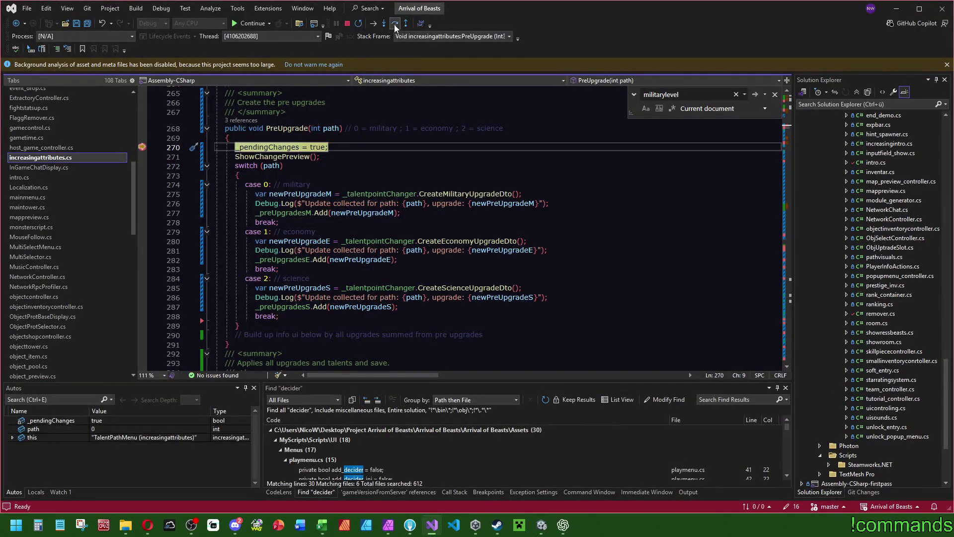
- Step over four lines through the PreUpgrade switch from the line 270 breakpoint
{"action": "left_click", "coordinate": [395, 23]}
{"action": "left_click", "coordinate": [395, 23]}
{"action": "left_click", "coordinate": [395, 23]}
{"action": "left_click", "coordinate": [395, 24]}
{"action": "left_click", "coordinate": [395, 24]}
{"action": "left_click", "coordinate": [394, 23]}
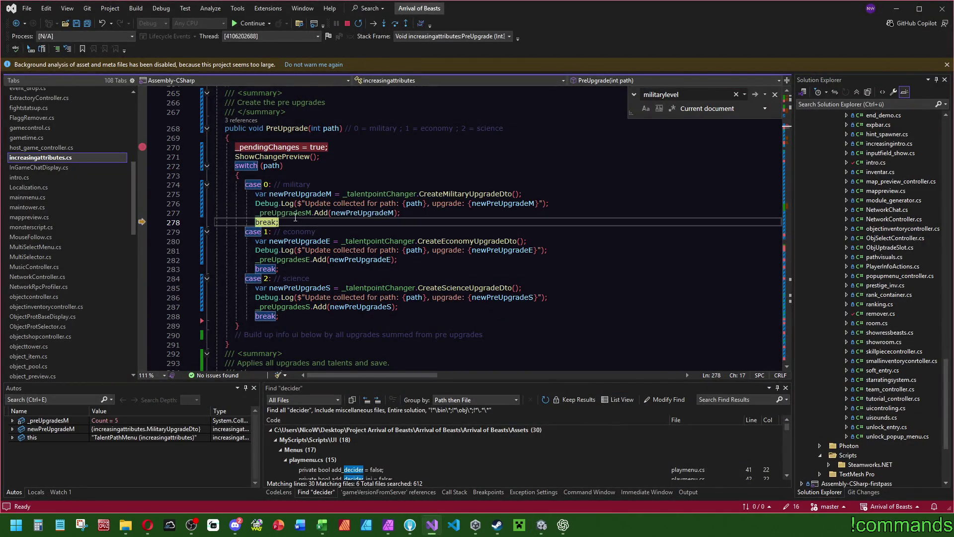
- Inspect the _preUpgradesM items and EffectTower values in the DataTip, then continue execution
{"action": "left_click", "coordinate": [295, 213]}
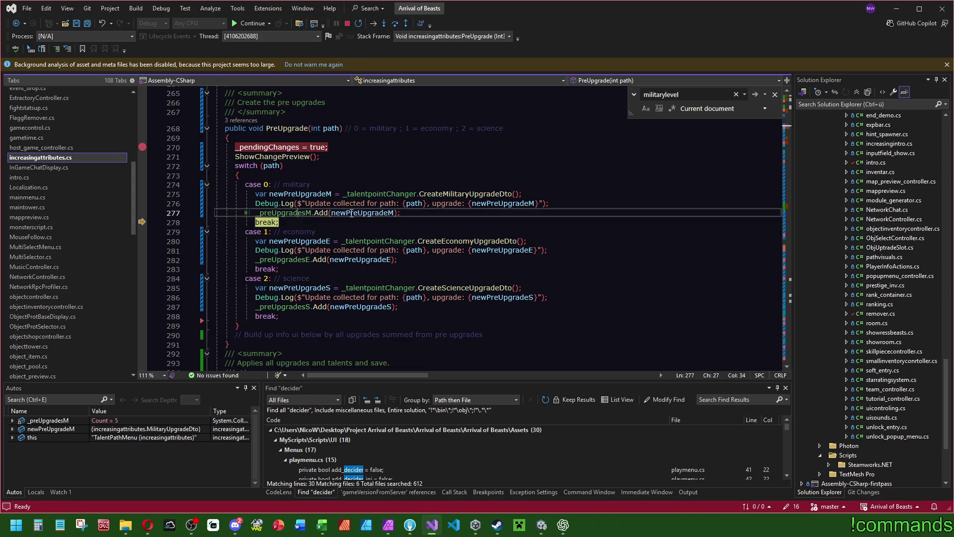
{"action": "left_click", "coordinate": [301, 221]}
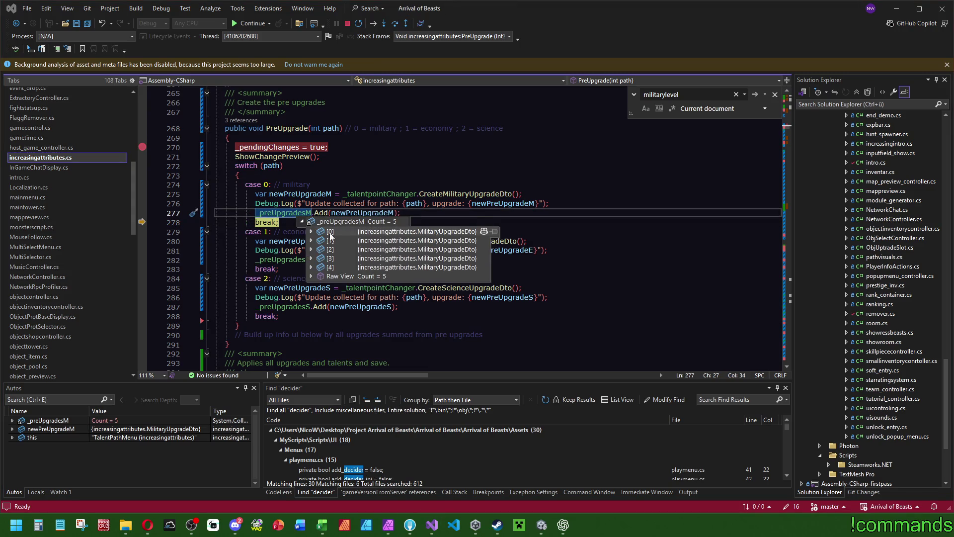
{"action": "left_click", "coordinate": [311, 232]}
{"action": "left_click", "coordinate": [311, 231]}
{"action": "left_click", "coordinate": [312, 231]}
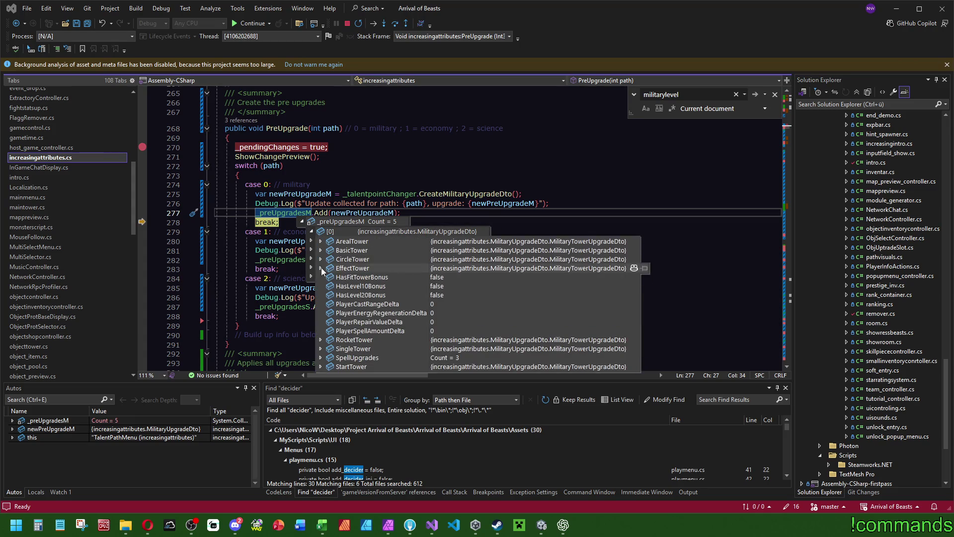
{"action": "left_click", "coordinate": [321, 269]}
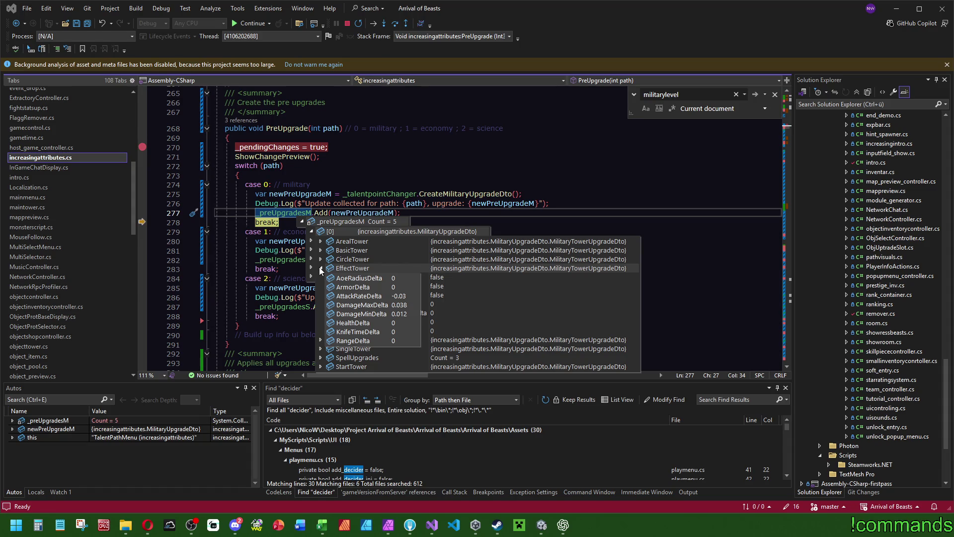
{"action": "mouse_move", "coordinate": [322, 341]}
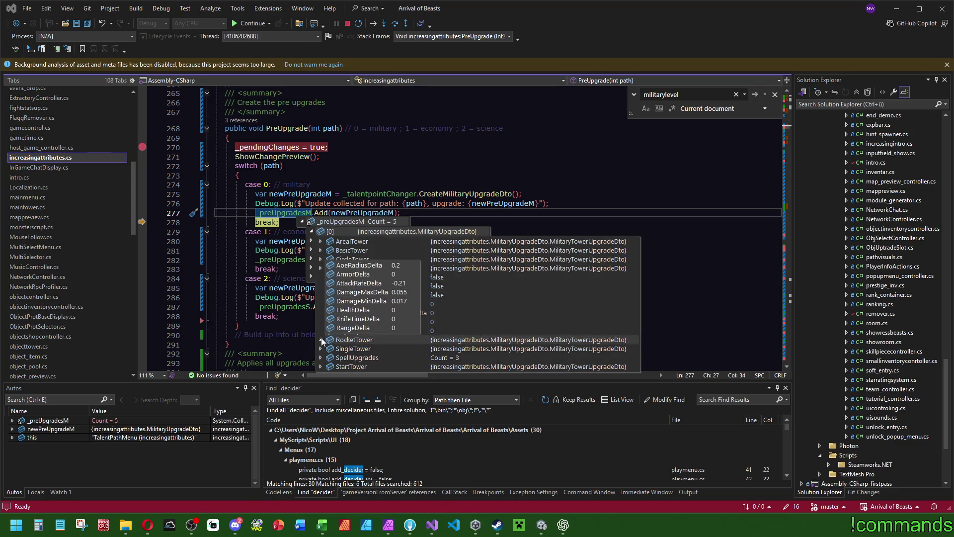
{"action": "mouse_move", "coordinate": [320, 360]}
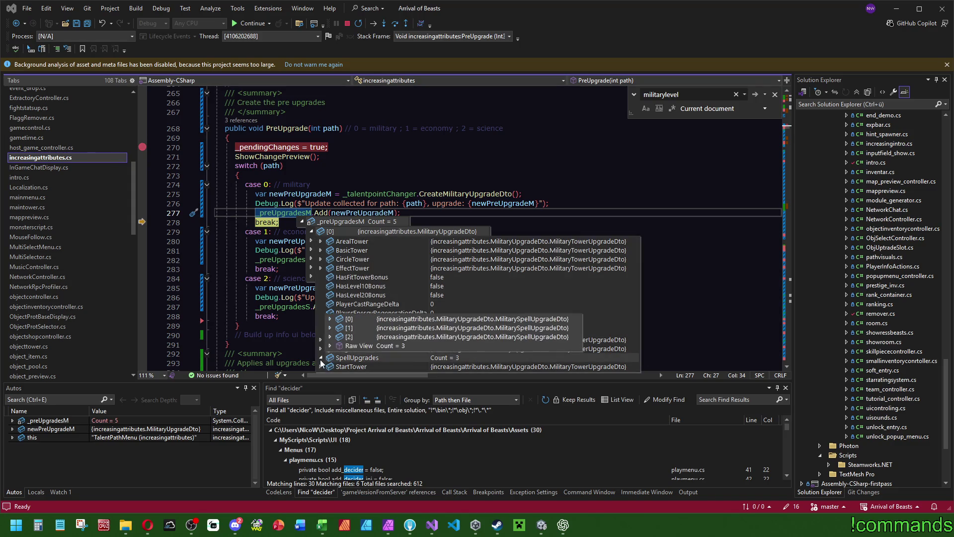
{"action": "mouse_move", "coordinate": [311, 230]}
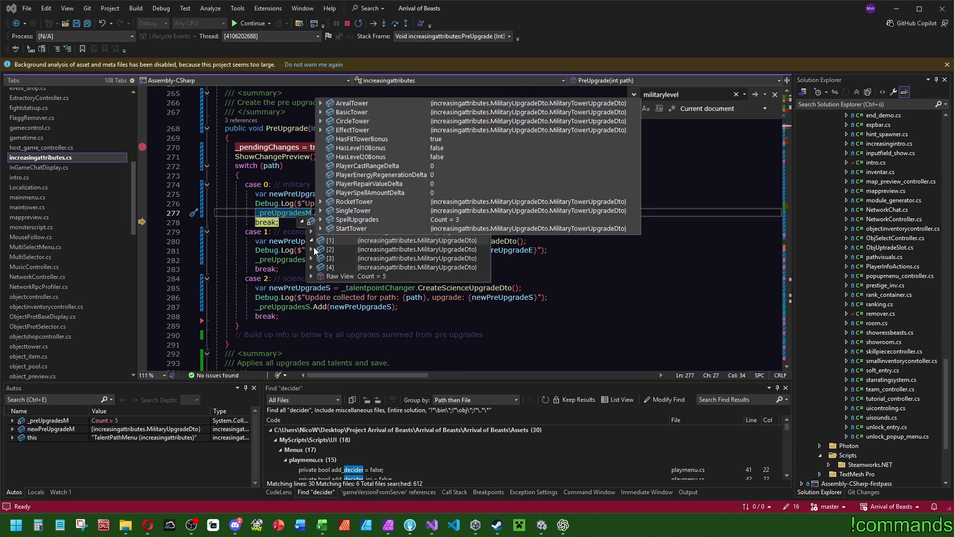
{"action": "left_click", "coordinate": [277, 268]}
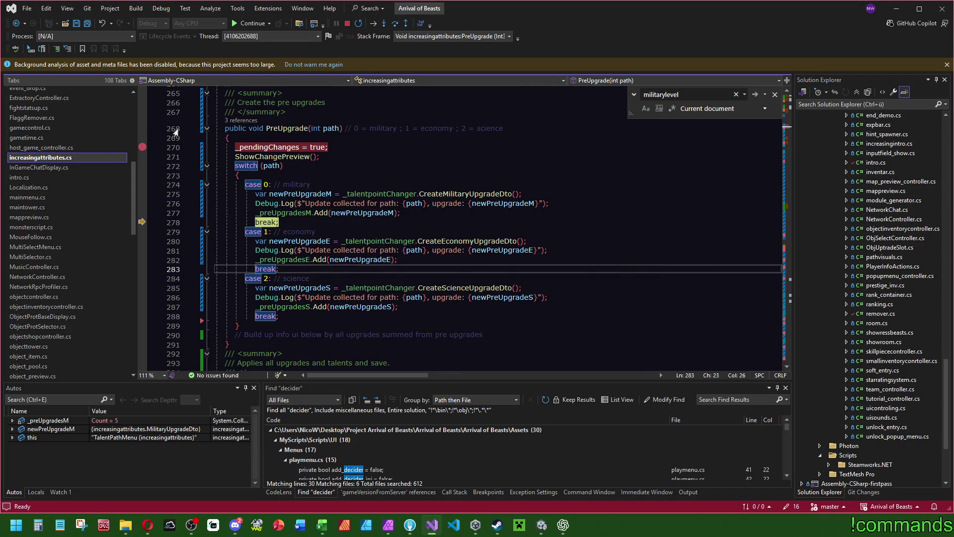
{"action": "left_click", "coordinate": [243, 24]}
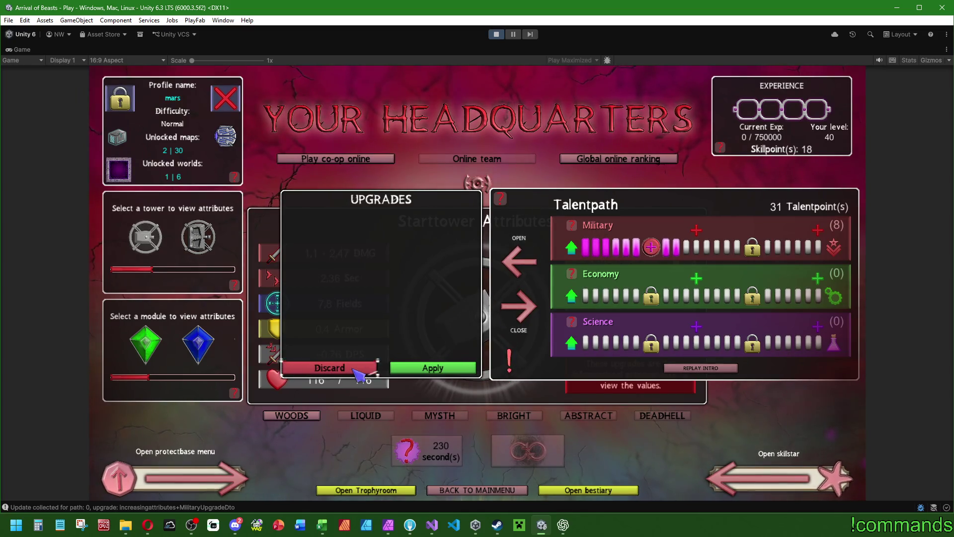
- Discard the pending Military upgrades and close the Talentpath and Starttower attribute panels
{"action": "left_click", "coordinate": [351, 369]}
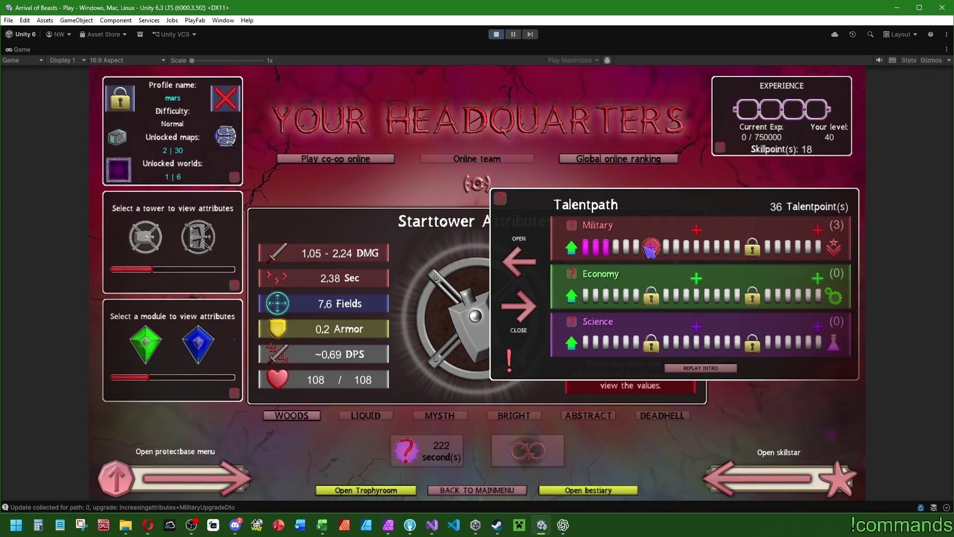
{"action": "mouse_move", "coordinate": [654, 247]}
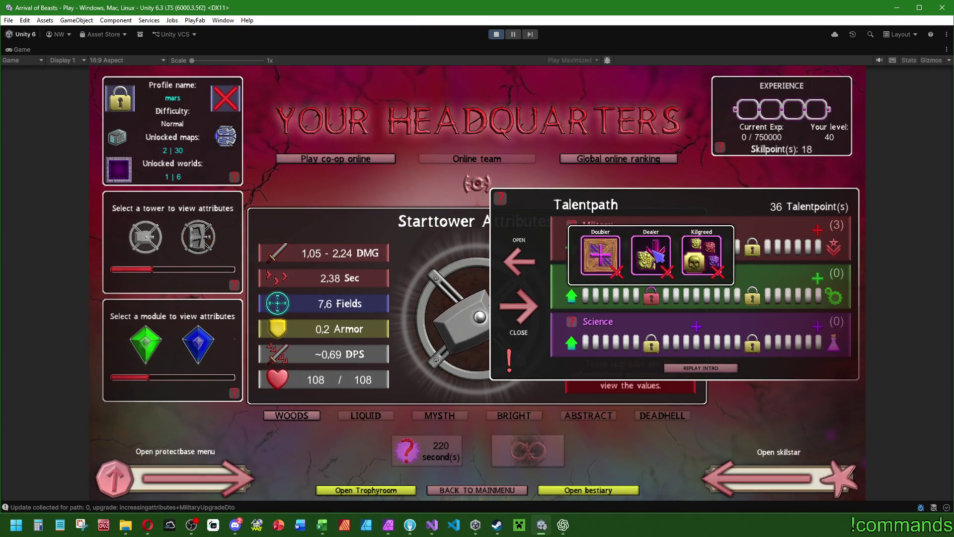
{"action": "left_click", "coordinate": [651, 247]}
{"action": "left_click", "coordinate": [469, 201]}
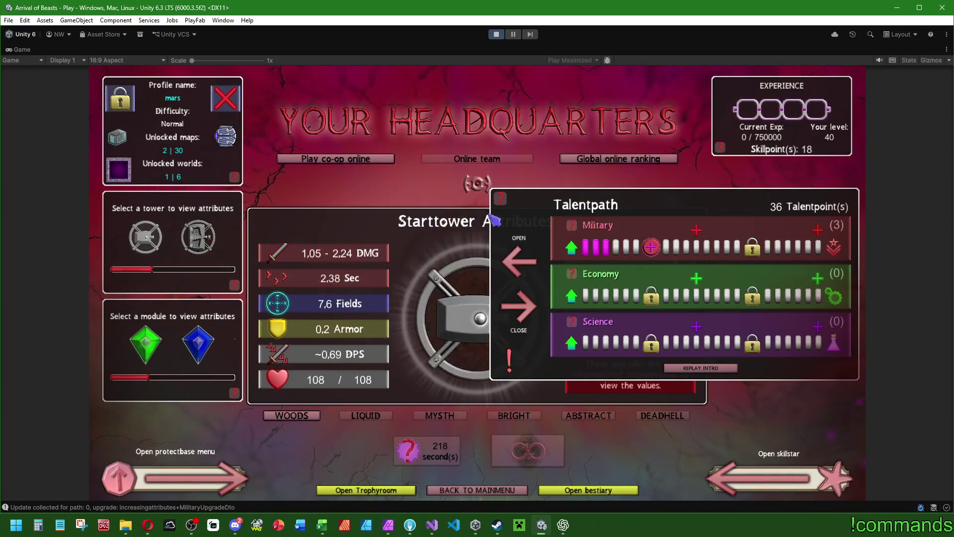
{"action": "key", "text": "alt+Tab"}
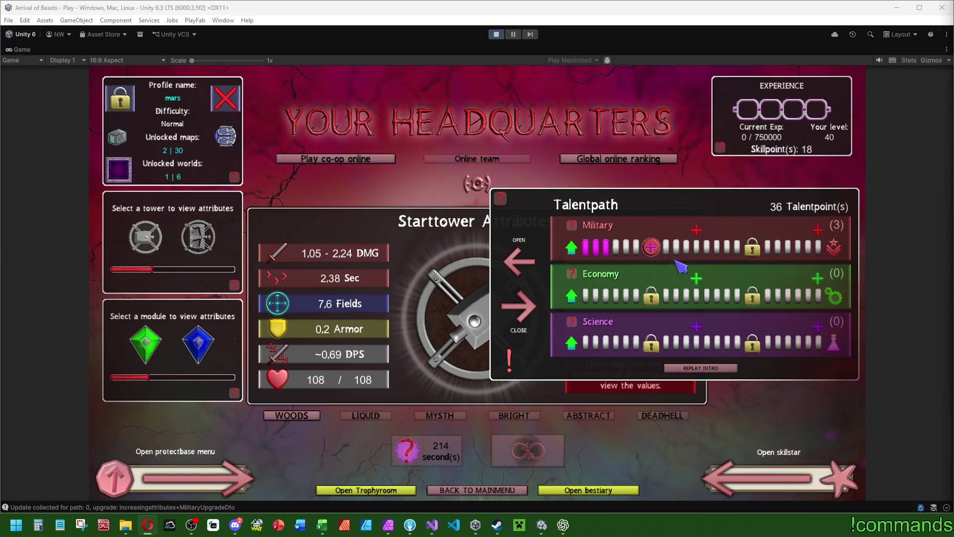
{"action": "key", "text": "alt+Tab"}
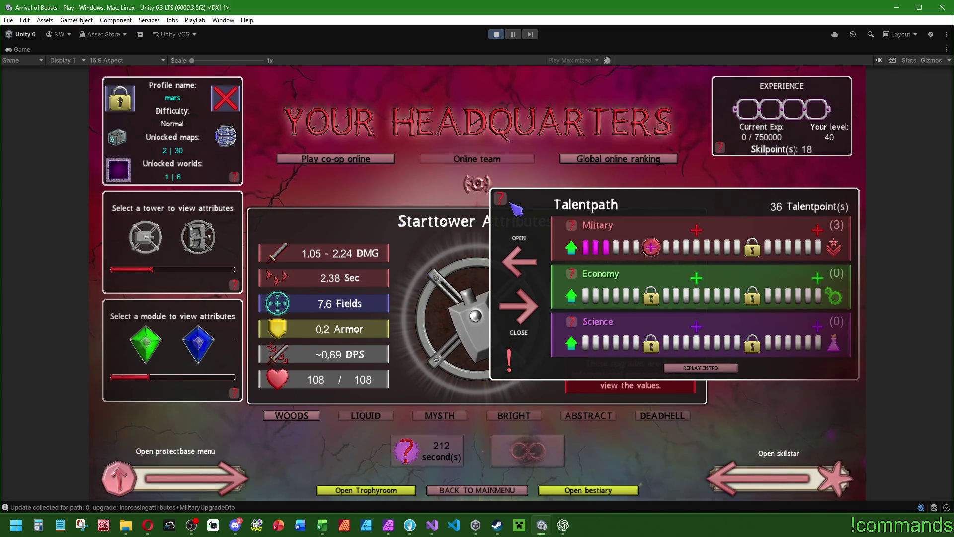
{"action": "left_click", "coordinate": [693, 220]}
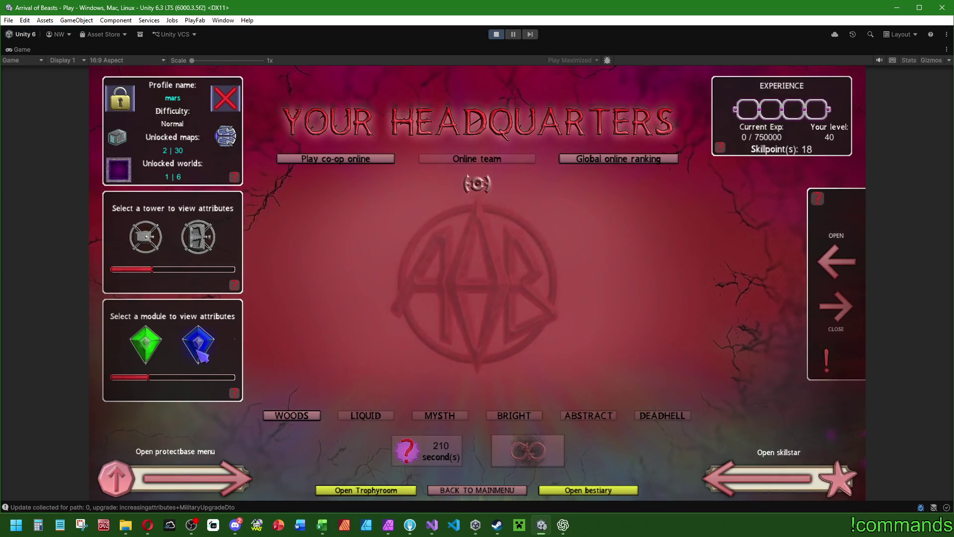
- Open the poison module's talent path and queue Science upgrades up to level 7
{"action": "left_click", "coordinate": [156, 356]}
{"action": "left_click", "coordinate": [836, 261]}
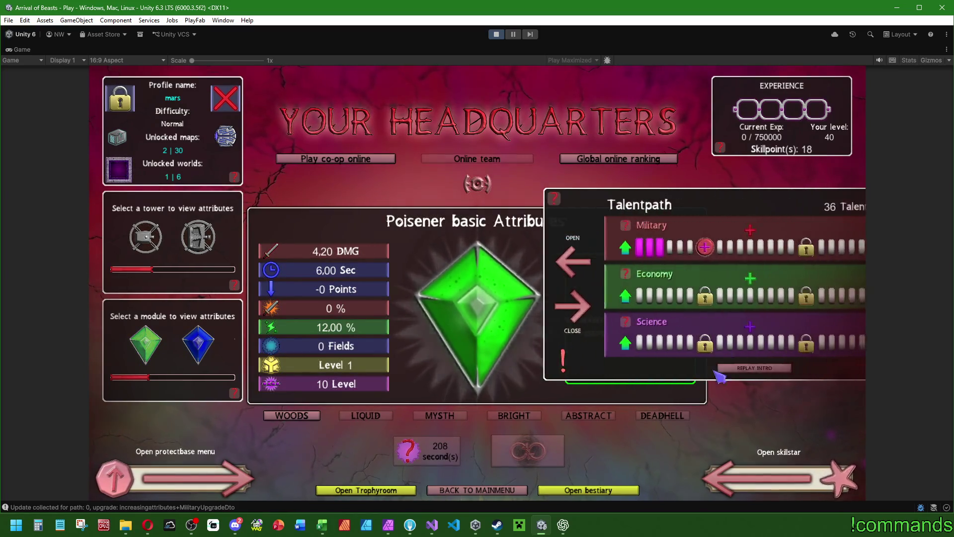
{"action": "left_click", "coordinate": [572, 343]}
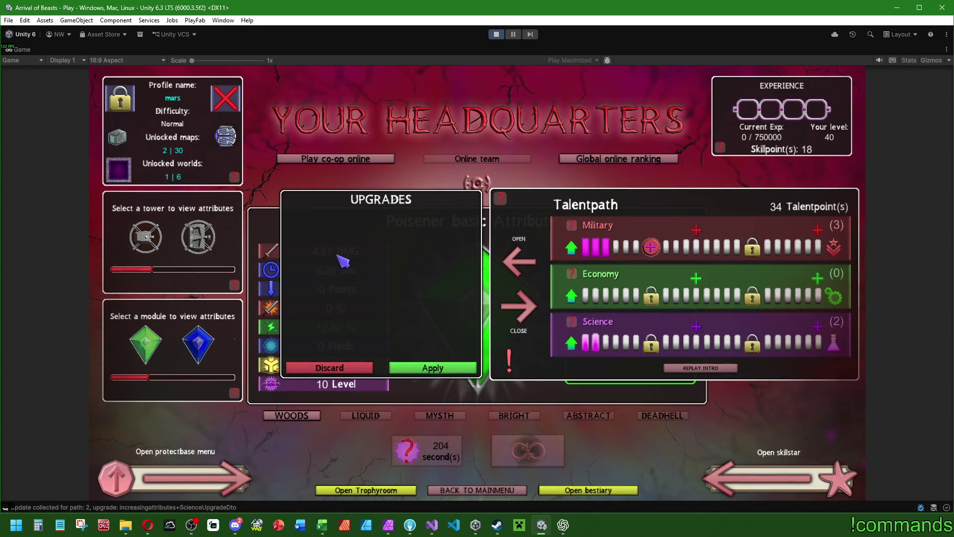
{"action": "left_click", "coordinate": [578, 348]}
{"action": "left_click", "coordinate": [576, 348]}
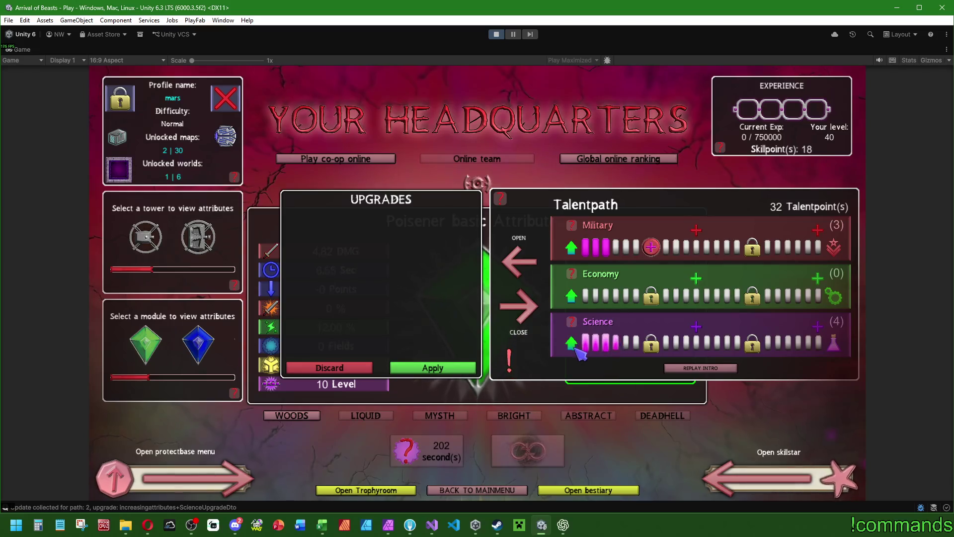
{"action": "left_click", "coordinate": [576, 348]}
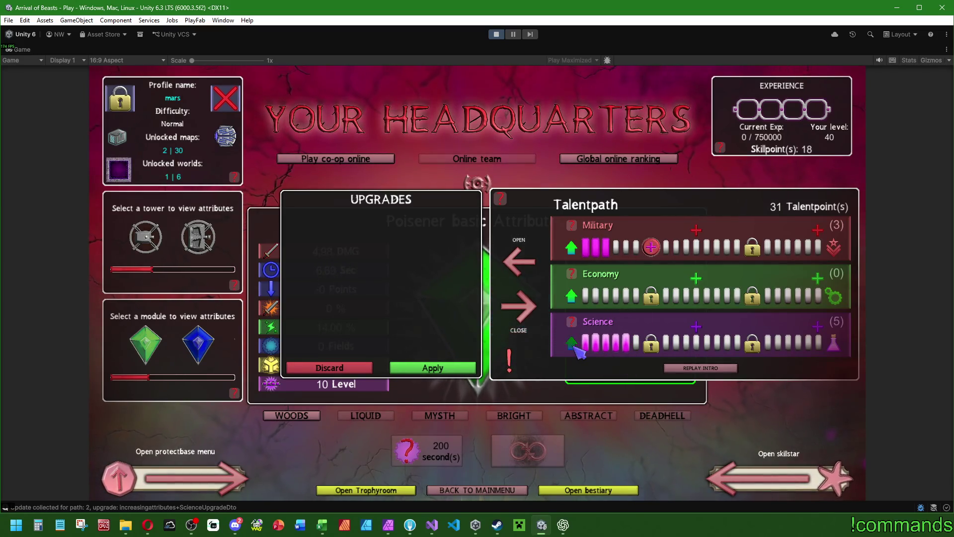
{"action": "left_click", "coordinate": [576, 348]}
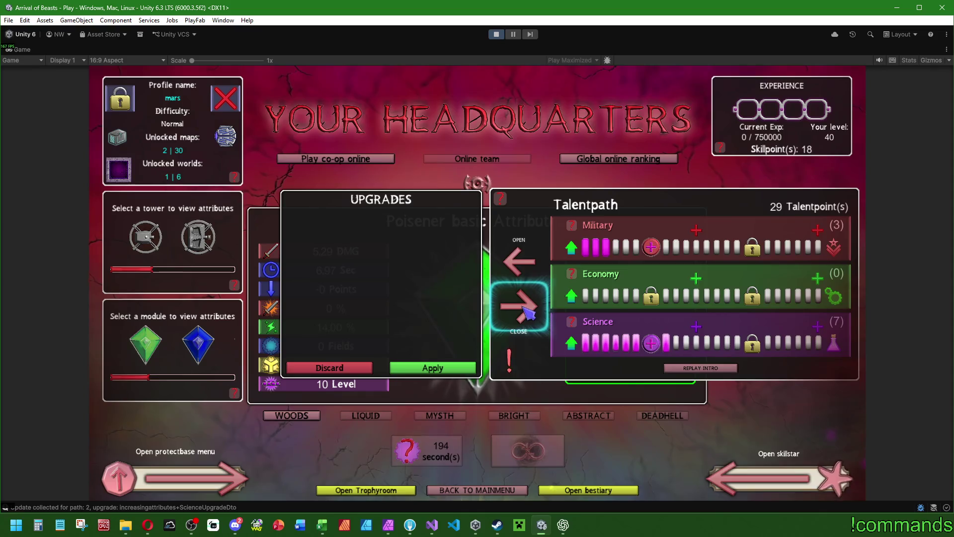
- Reopen the talent path, queue Military to 20 and Economy to 7, then switch to Visual Studio
{"action": "left_click", "coordinate": [519, 306]}
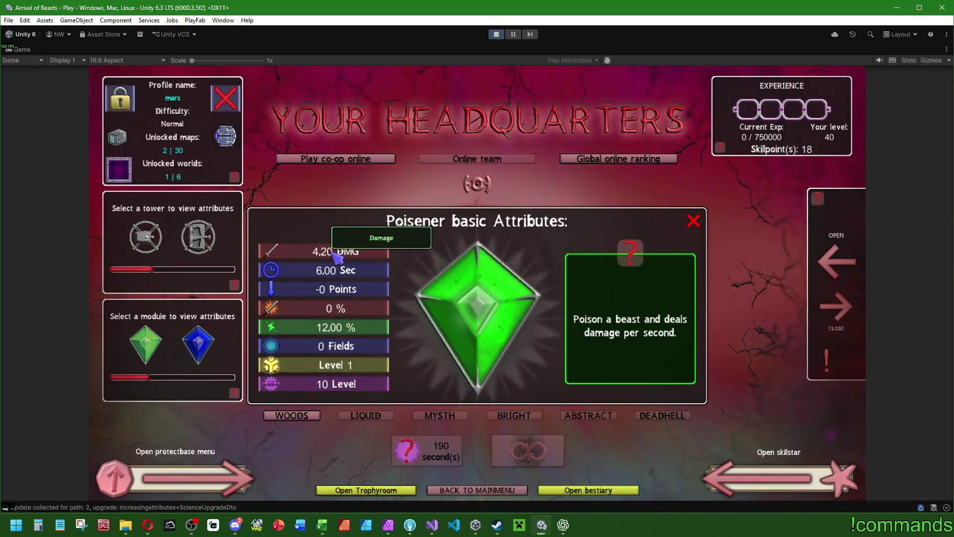
{"action": "left_click", "coordinate": [494, 278]}
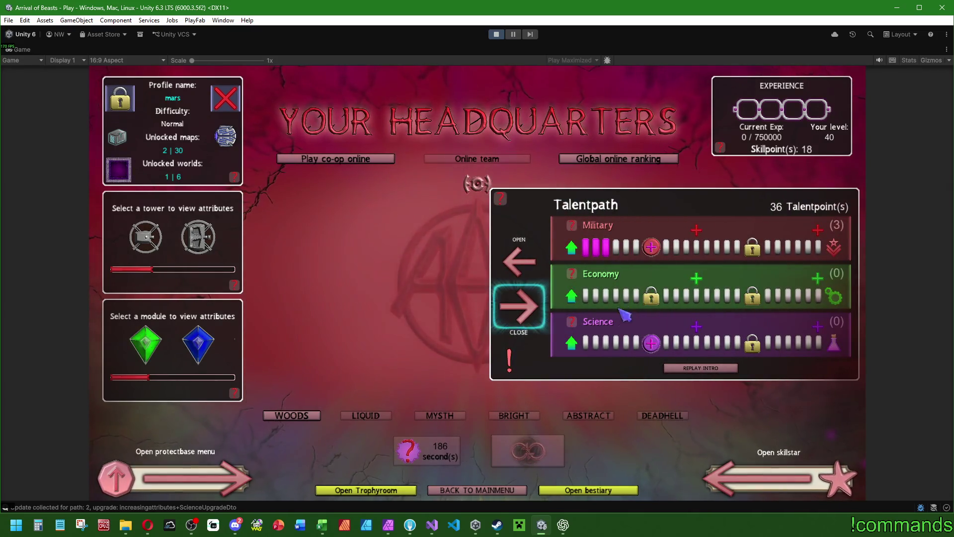
{"action": "left_click", "coordinate": [578, 244]}
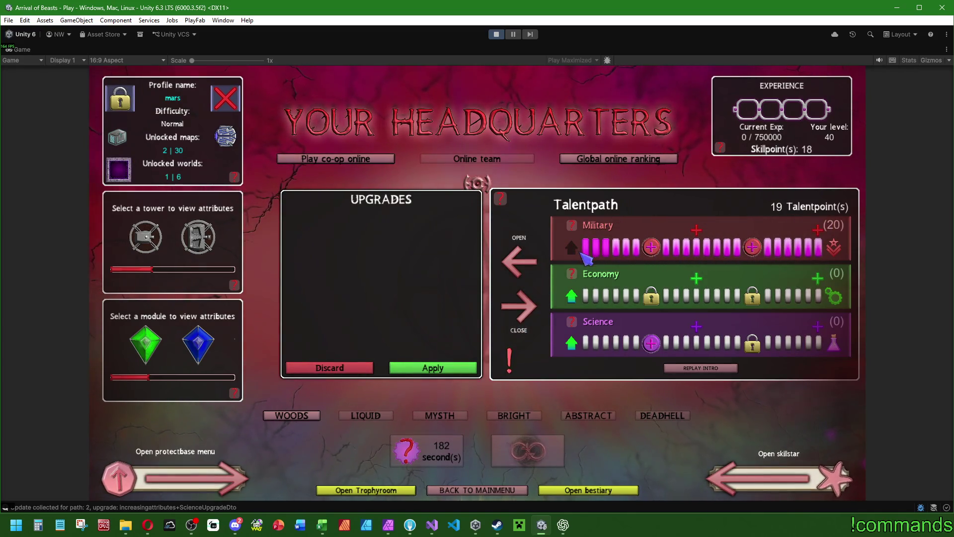
{"action": "mouse_move", "coordinate": [699, 232]}
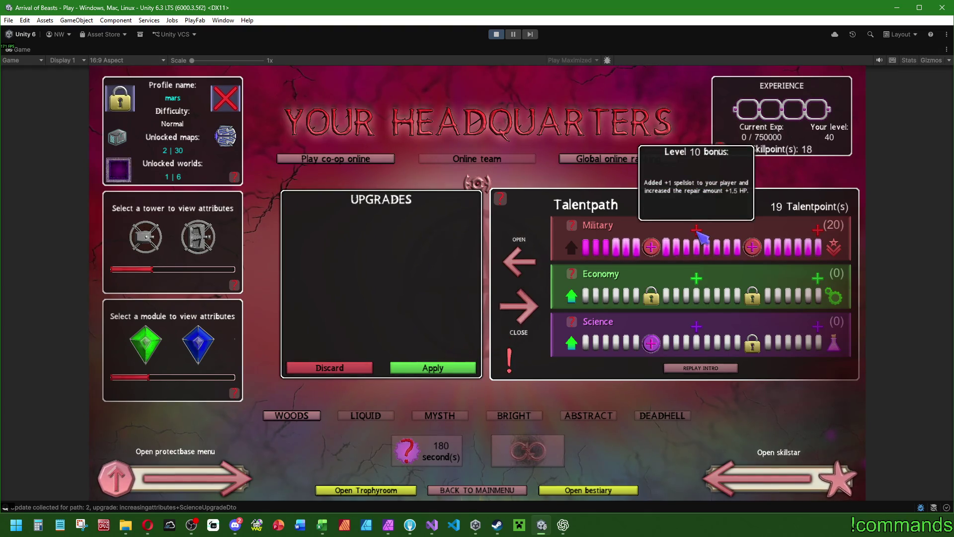
{"action": "left_click", "coordinate": [573, 296]}
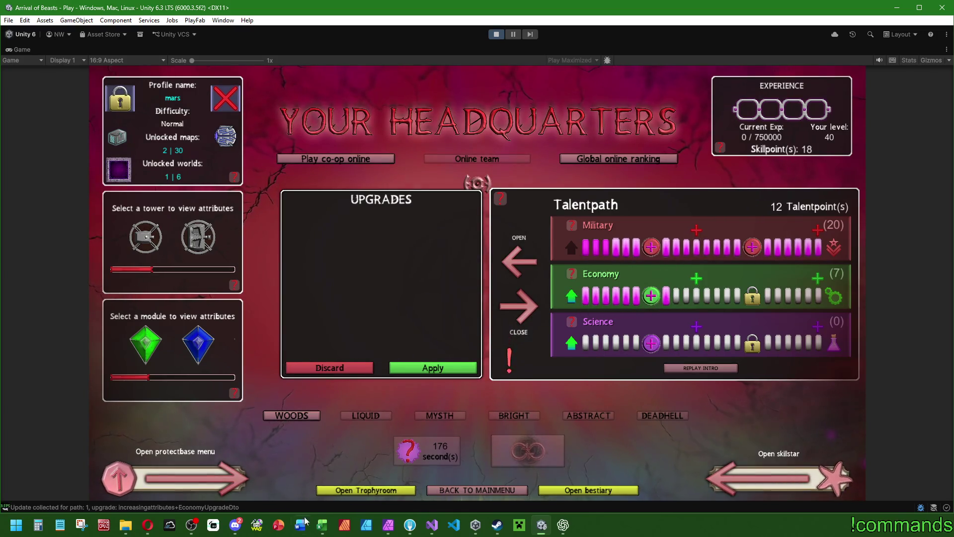
{"action": "left_click", "coordinate": [432, 527]}
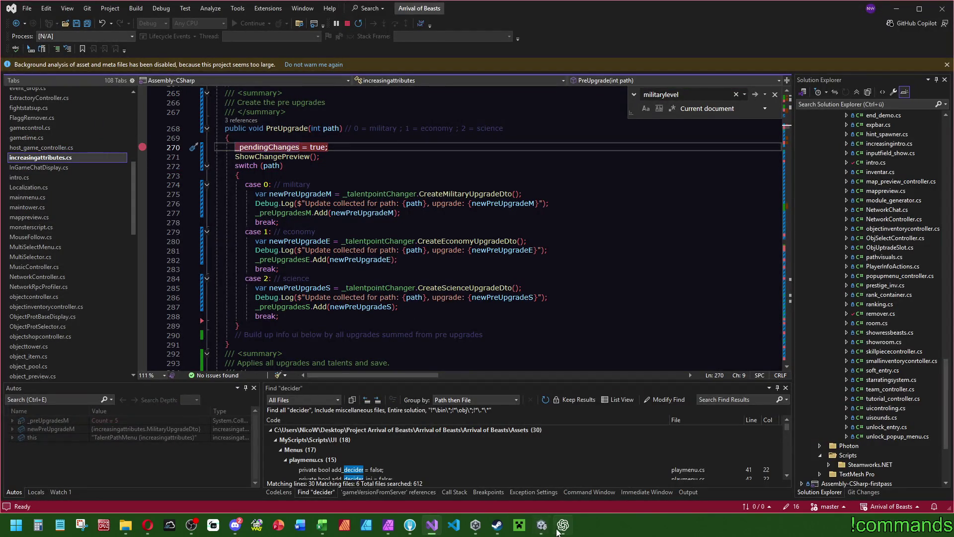
- Trigger the PreUpgrade breakpoint with a Science upgrade and step (F10) into the Science case
{"action": "left_click", "coordinate": [541, 525]}
{"action": "left_click", "coordinate": [571, 345]}
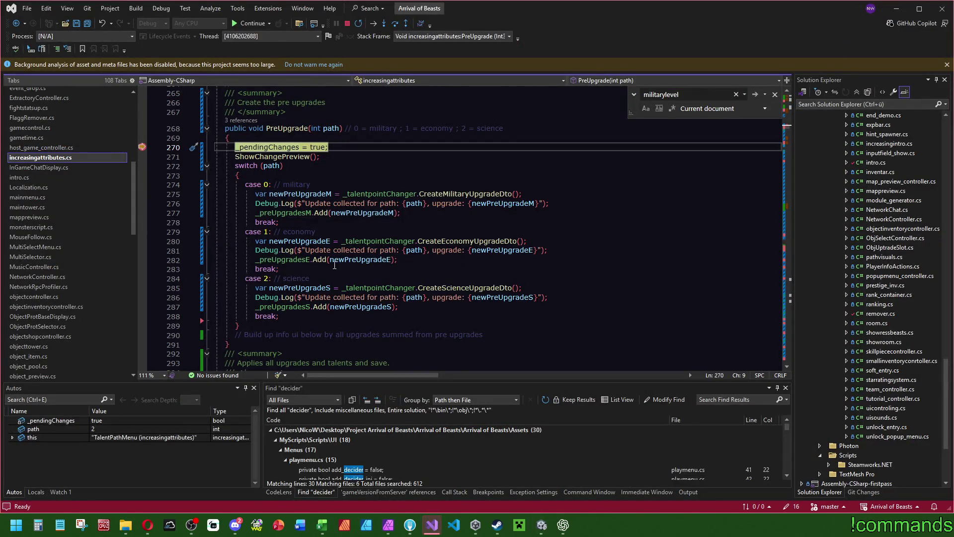
{"action": "left_click", "coordinate": [396, 28]}
{"action": "left_click", "coordinate": [396, 27]}
{"action": "left_click", "coordinate": [397, 27]}
{"action": "left_click", "coordinate": [397, 27]}
{"action": "left_click", "coordinate": [397, 27]}
{"action": "left_click", "coordinate": [396, 27]}
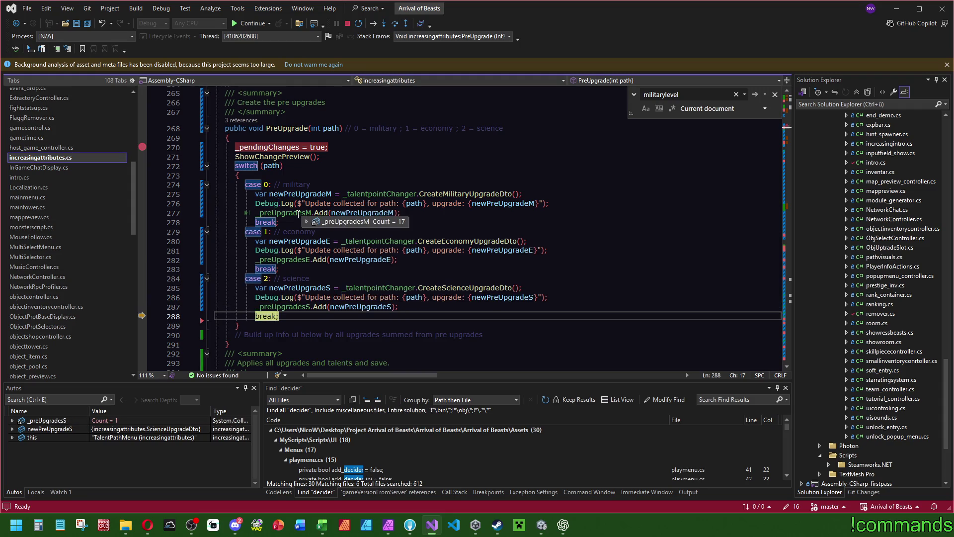
- Inspect the pending Military, Economy and Science _preUpgrades lists in the debugger
{"action": "left_click", "coordinate": [306, 222]}
{"action": "scroll", "coordinate": [320, 323], "scroll_direction": "down", "scroll_amount": 1}
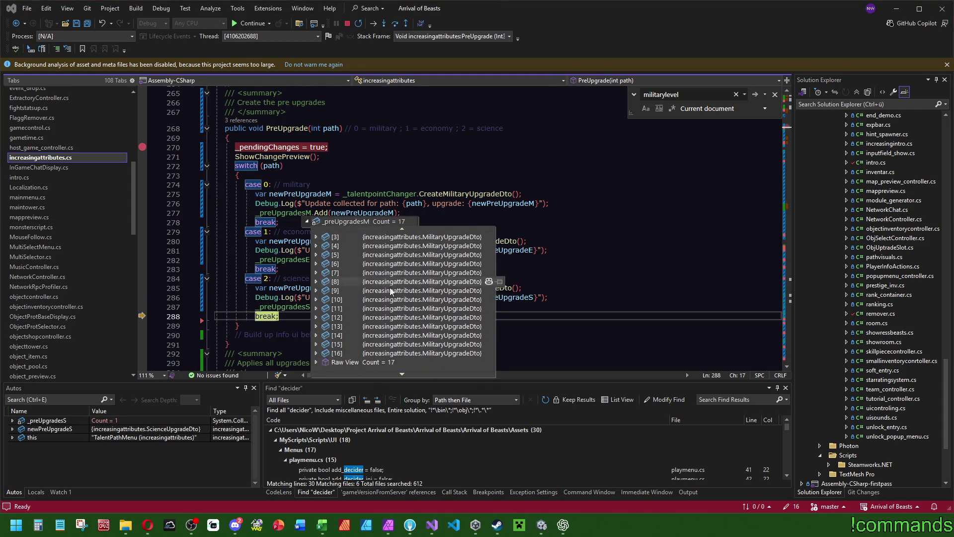
{"action": "left_click", "coordinate": [316, 324]}
{"action": "left_click", "coordinate": [219, 138]}
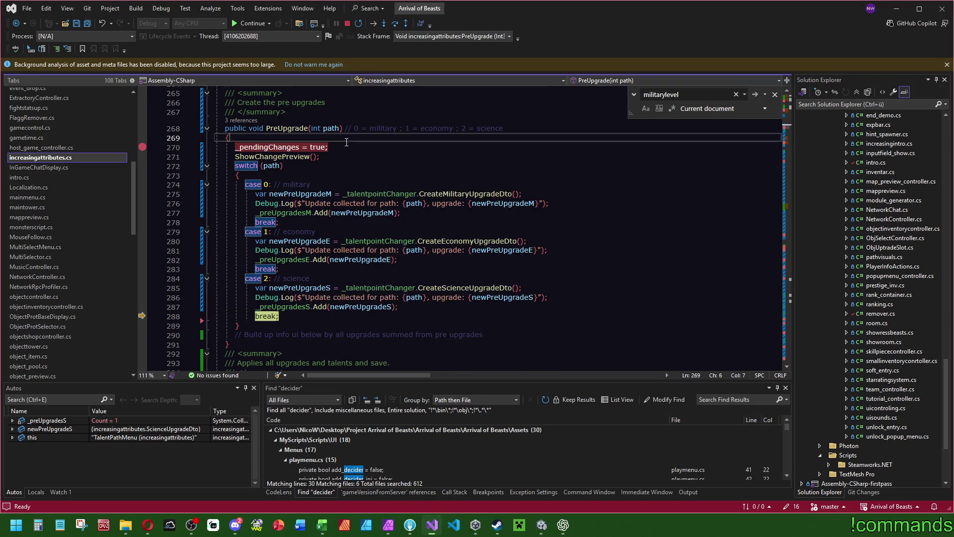
{"action": "left_click", "coordinate": [292, 268]}
{"action": "left_click", "coordinate": [348, 147]}
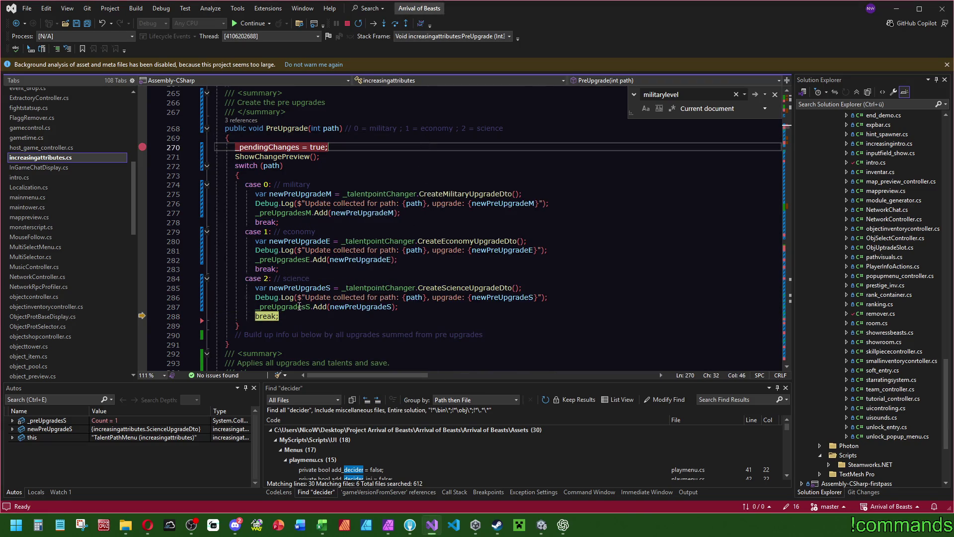
{"action": "left_click", "coordinate": [304, 315]}
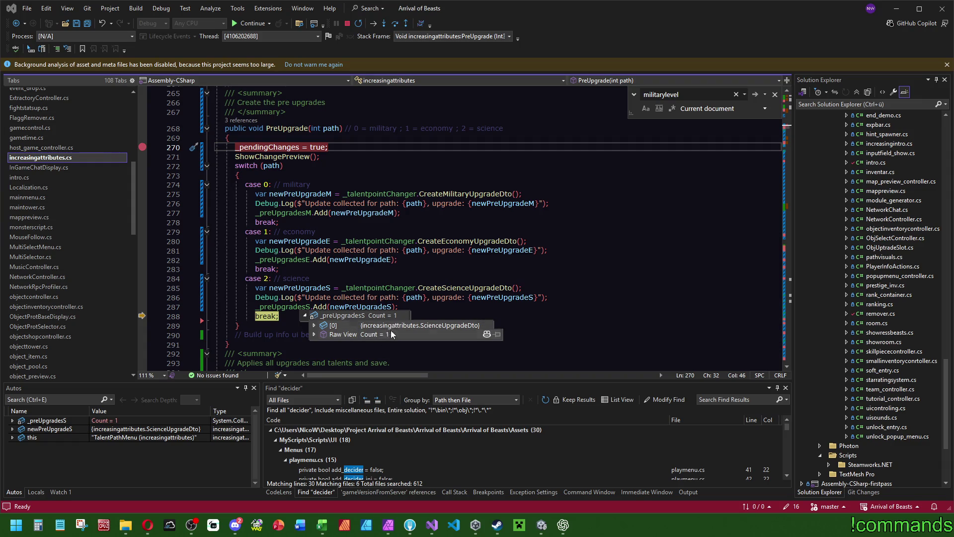
{"action": "left_click", "coordinate": [326, 184]}
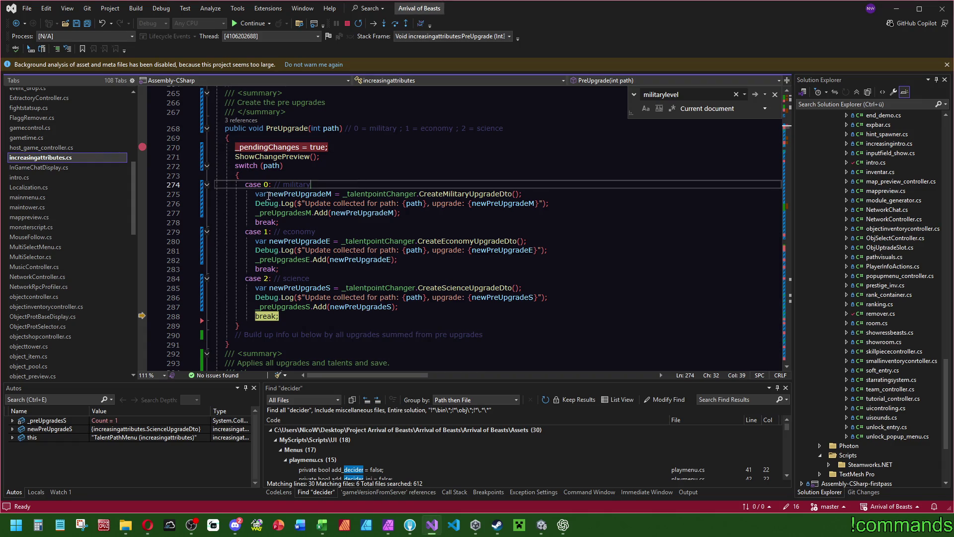
- Remove the line 270 breakpoint and continue the game
{"action": "left_click", "coordinate": [148, 147]}
{"action": "left_click", "coordinate": [338, 156]}
{"action": "left_click", "coordinate": [243, 23]}
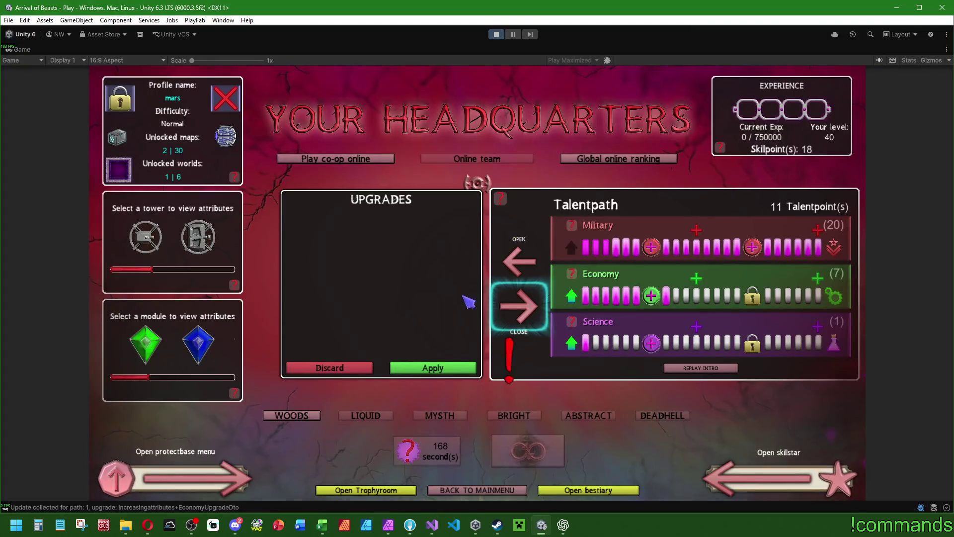
- Discard the pending upgrades and queue new Economy and Military upgrades
{"action": "left_click", "coordinate": [344, 371]}
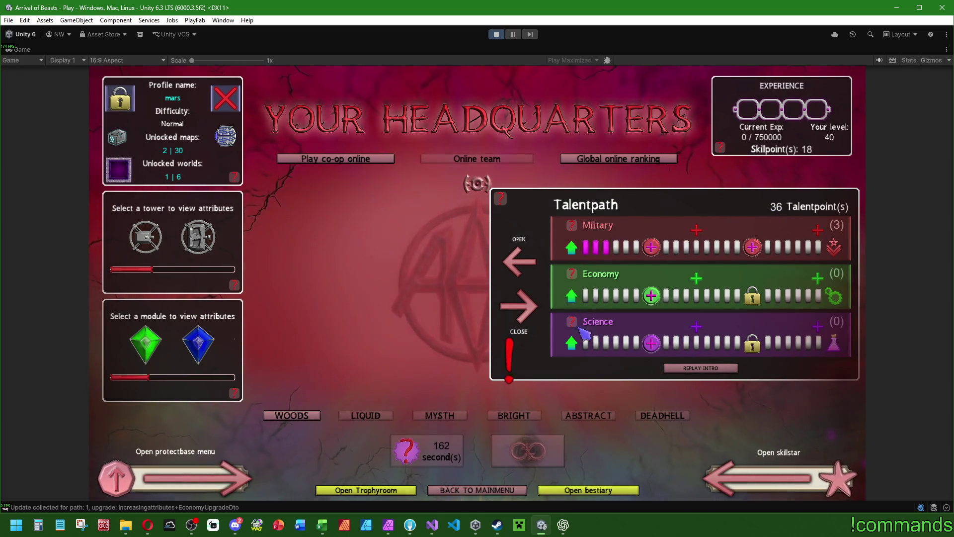
{"action": "left_click", "coordinate": [572, 296]}
{"action": "left_click", "coordinate": [573, 296]}
{"action": "left_click", "coordinate": [572, 247]}
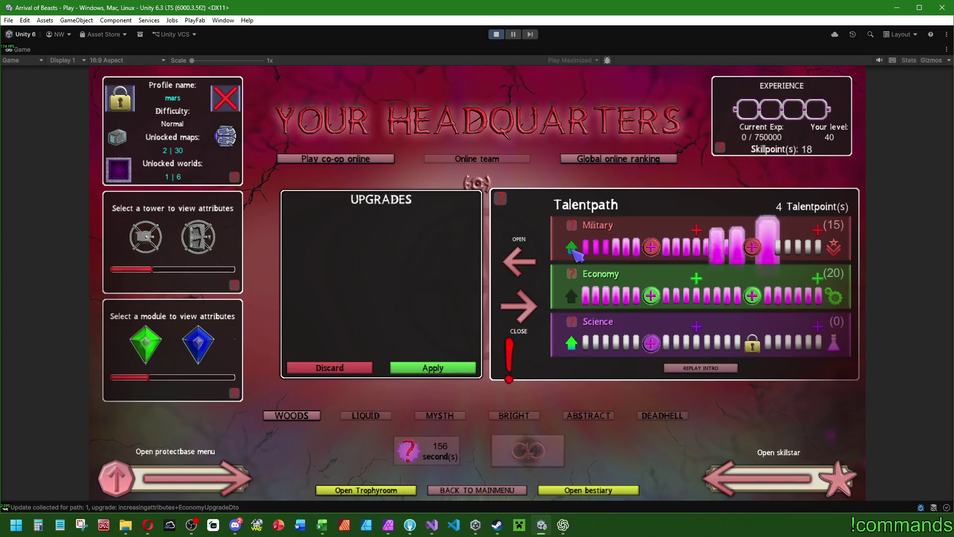
{"action": "mouse_move", "coordinate": [697, 279]}
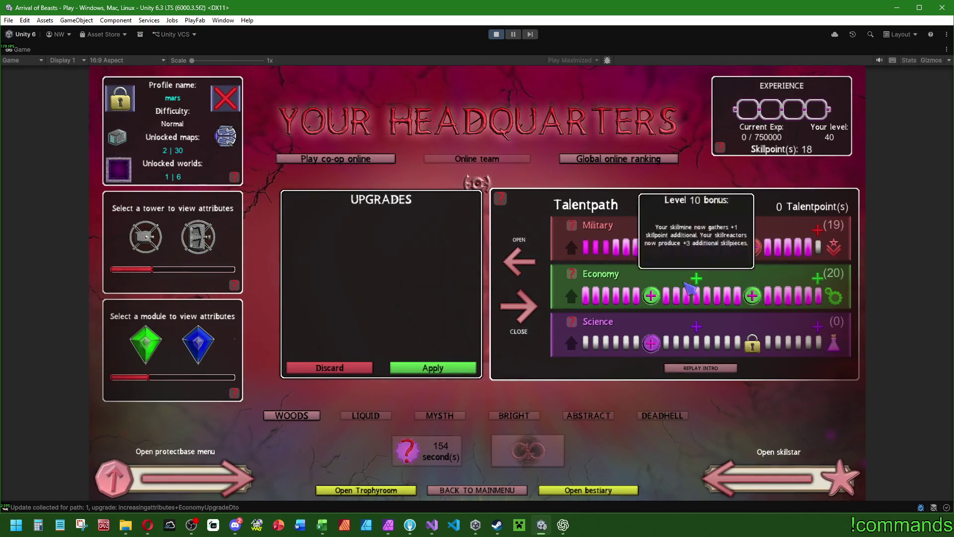
{"action": "left_click", "coordinate": [528, 318]}
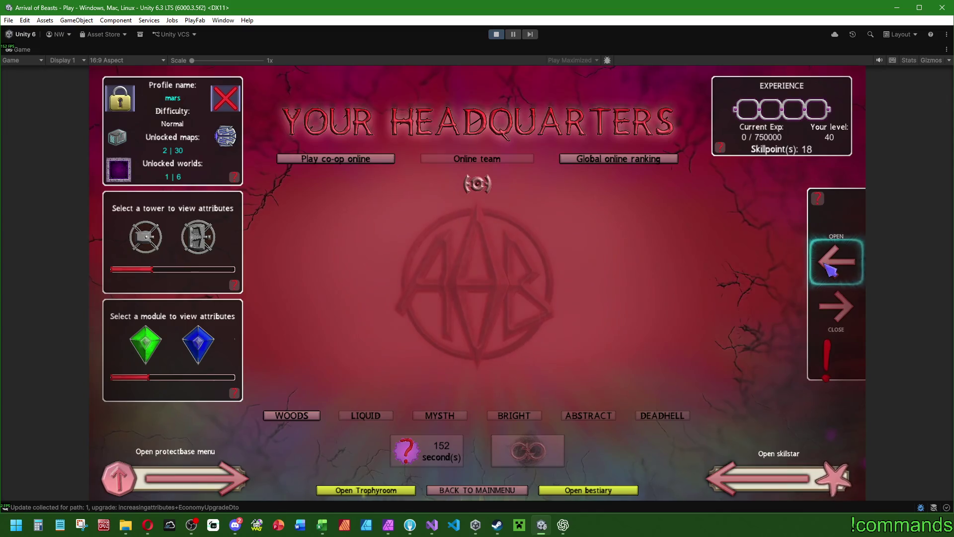
- Raise Science to level 20, check the skillstar screen, and open the Woods world map
{"action": "left_click", "coordinate": [572, 342]}
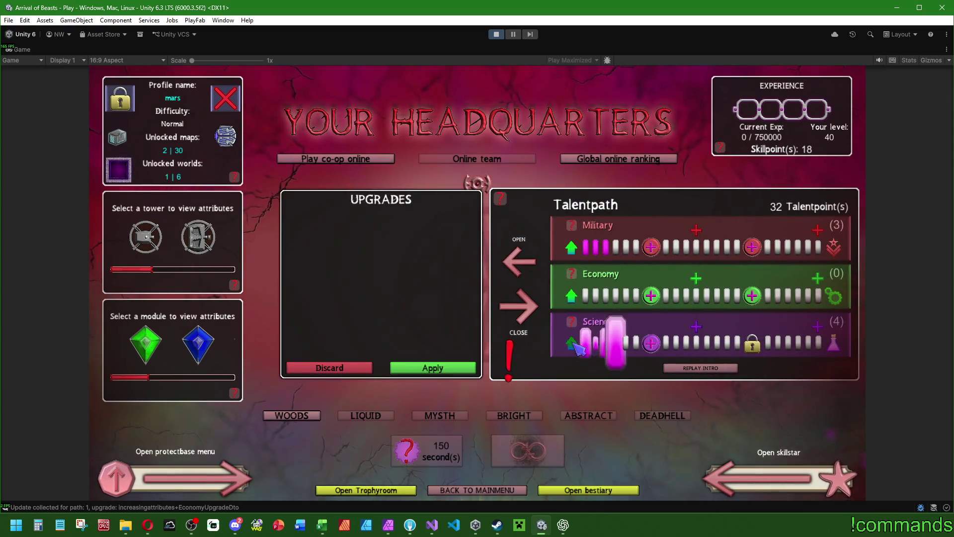
{"action": "left_click", "coordinate": [573, 343]}
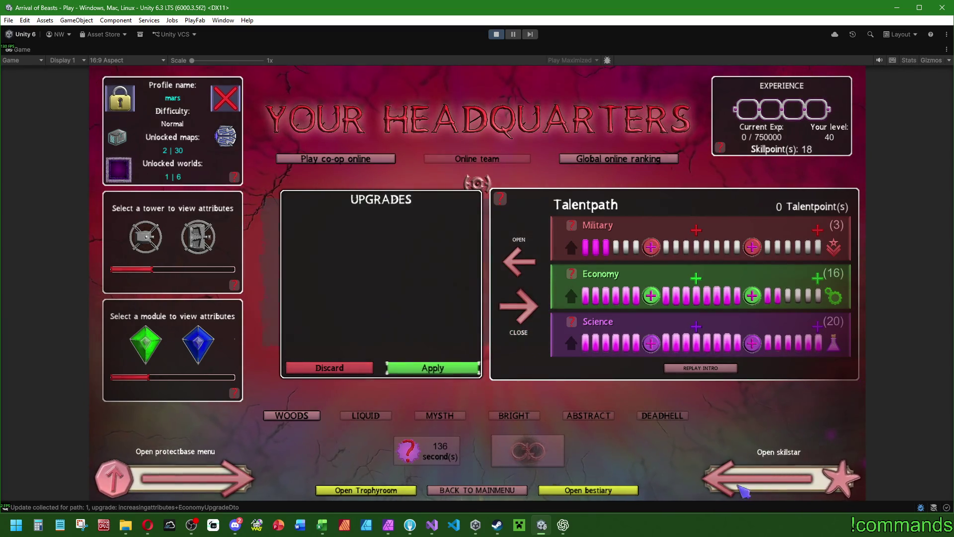
{"action": "left_click", "coordinate": [775, 478]}
{"action": "left_click", "coordinate": [237, 470]}
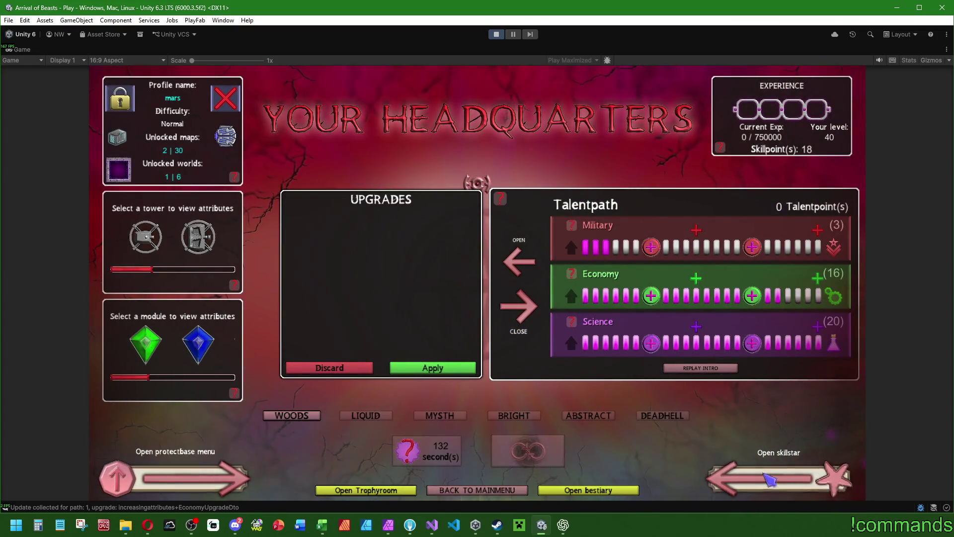
{"action": "left_click", "coordinate": [288, 419]}
{"action": "left_click", "coordinate": [287, 419]}
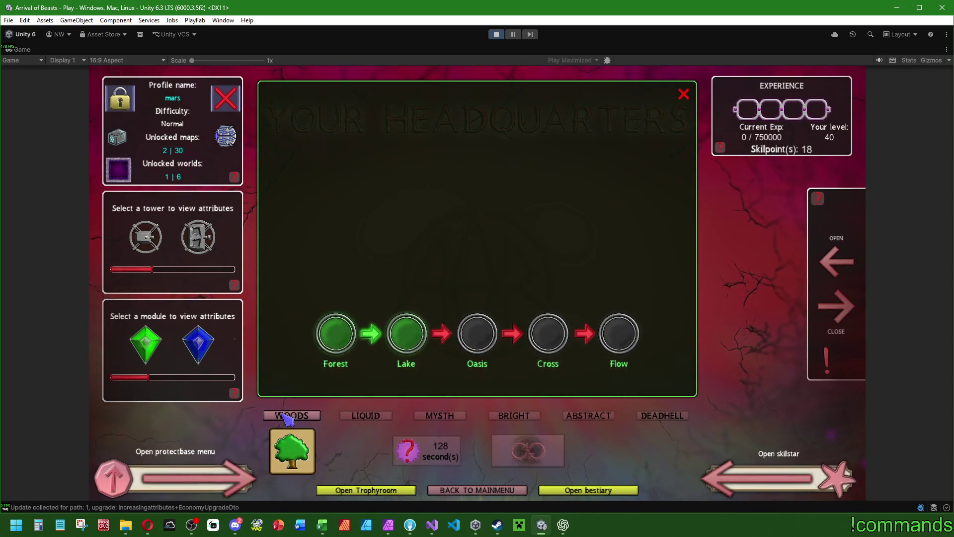
- Preview the Lake map, then try Military and Science points, filling Military to level 10
{"action": "left_click", "coordinate": [392, 328]}
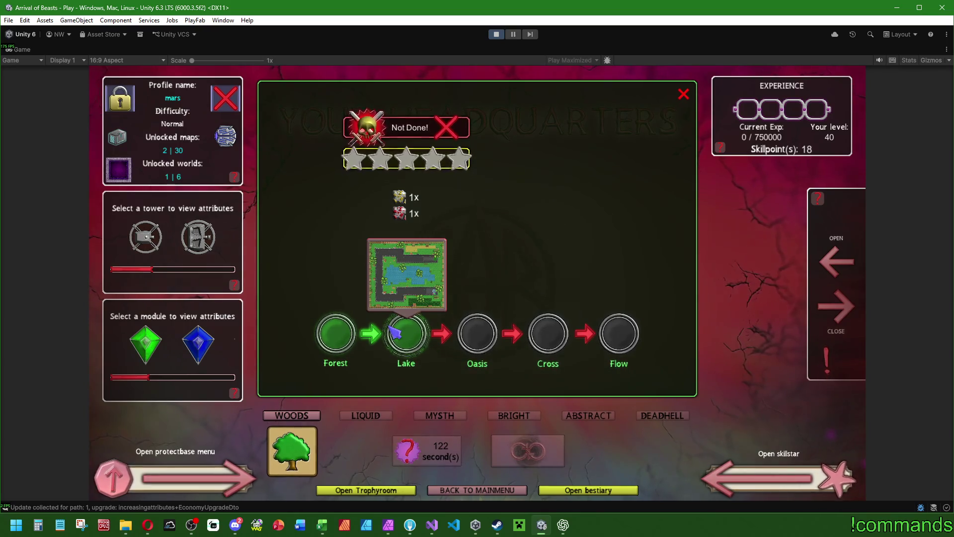
{"action": "left_click", "coordinate": [735, 334]}
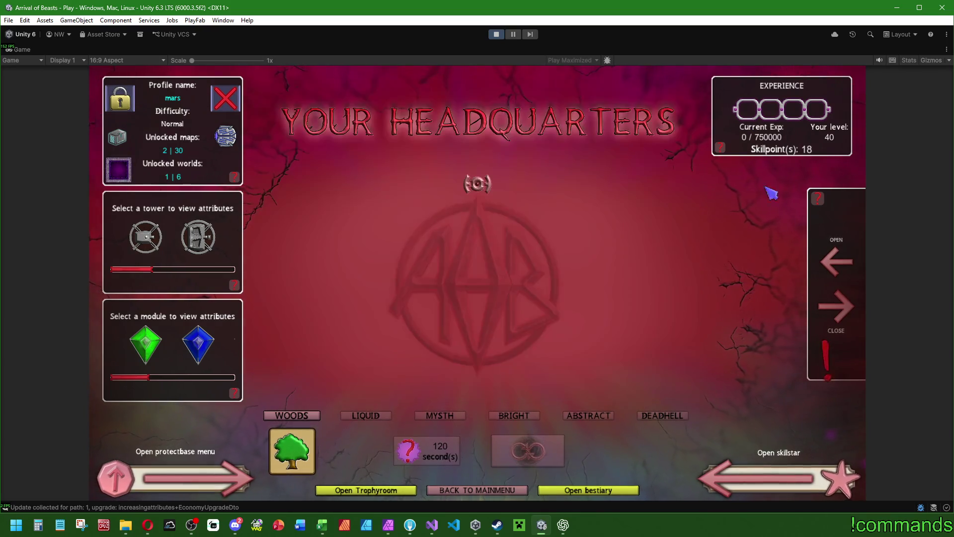
{"action": "left_click", "coordinate": [837, 261]}
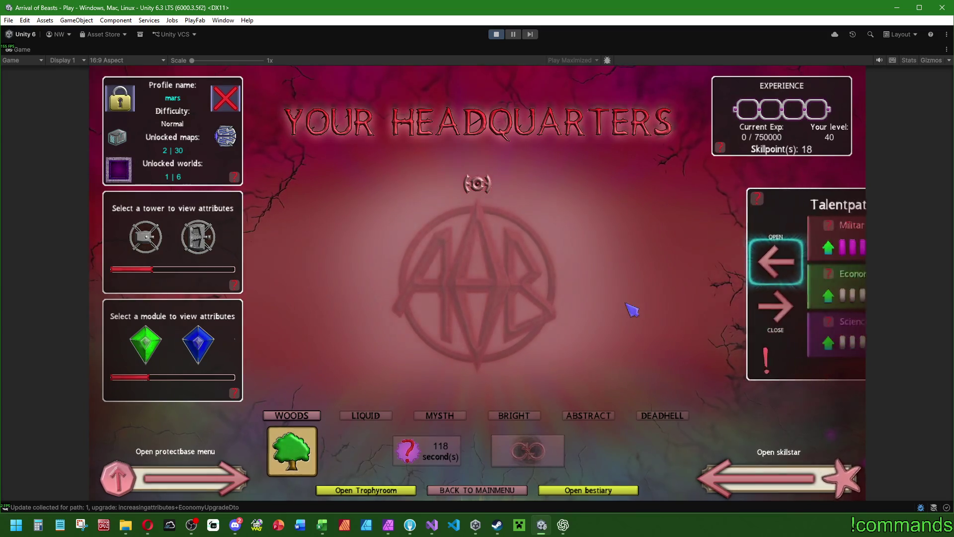
{"action": "left_click", "coordinate": [576, 248]}
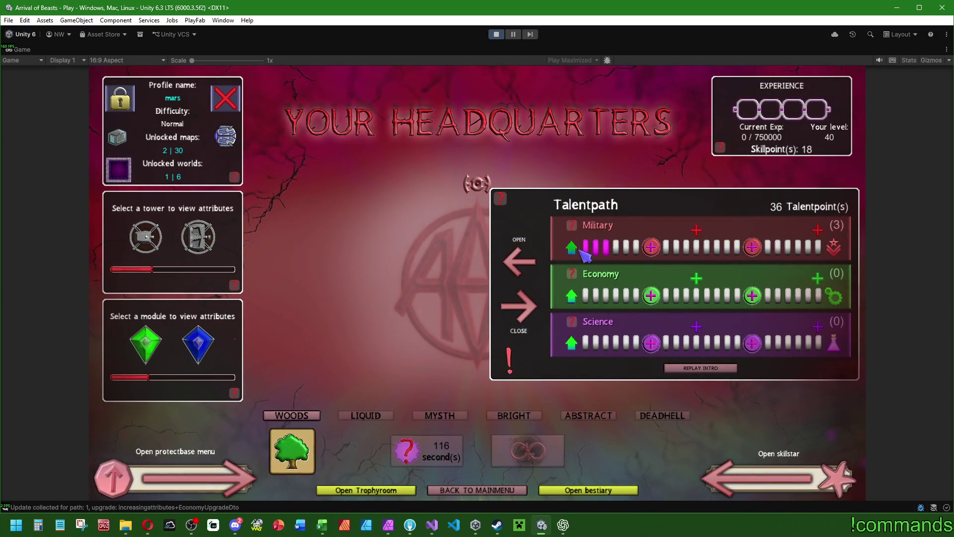
{"action": "left_click", "coordinate": [578, 350]}
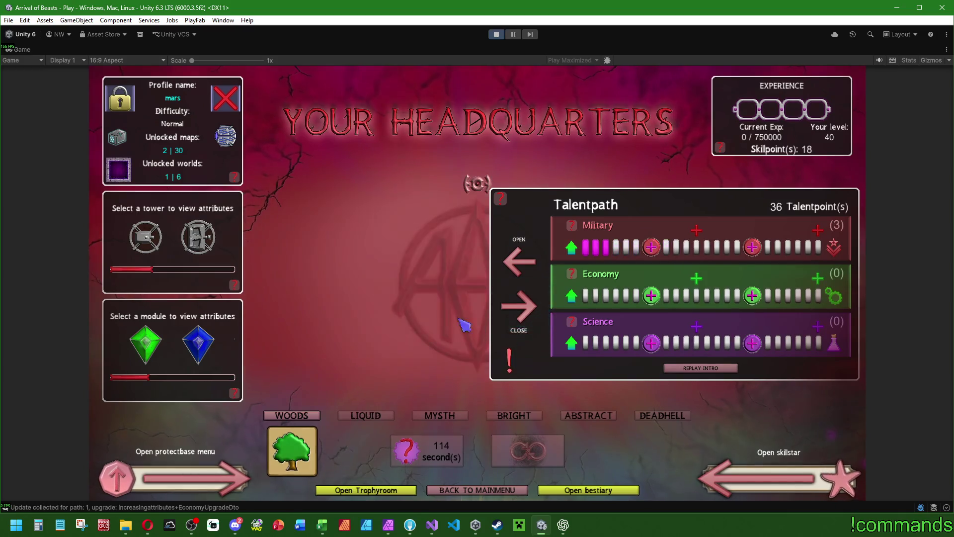
{"action": "left_click", "coordinate": [576, 343]}
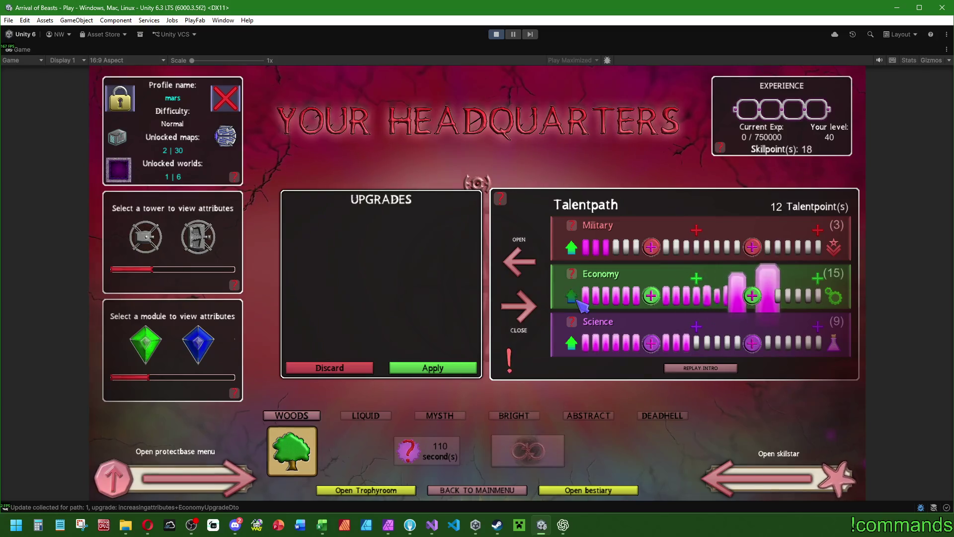
{"action": "left_click", "coordinate": [573, 248]}
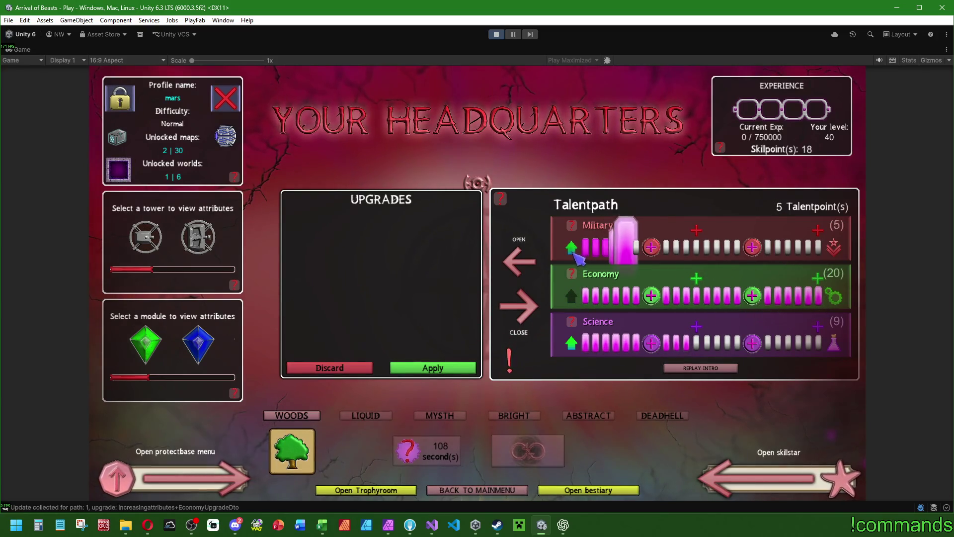
- Check the starting tower's attributes, close the world map, reopen Talentpath and restore the editor layout
{"action": "left_click", "coordinate": [186, 257]}
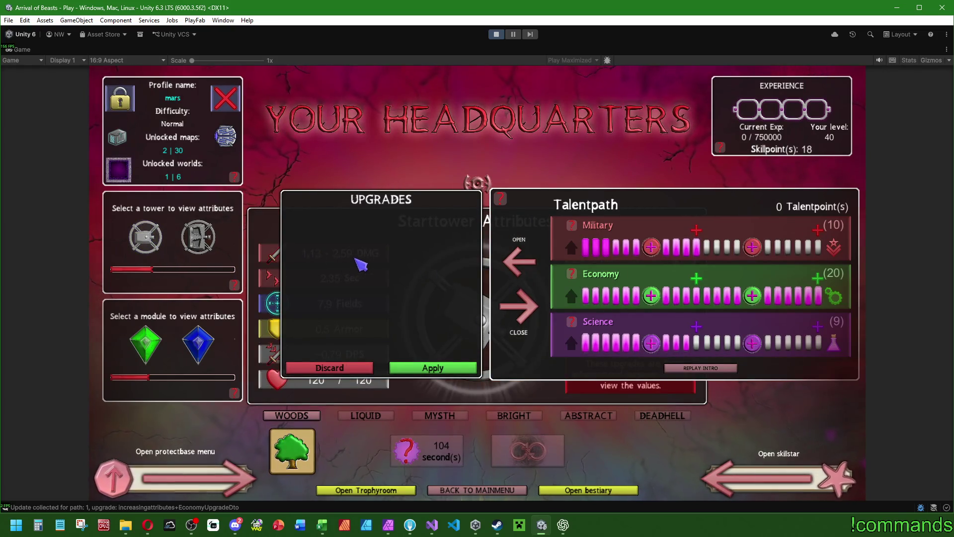
{"action": "left_click", "coordinate": [288, 416]}
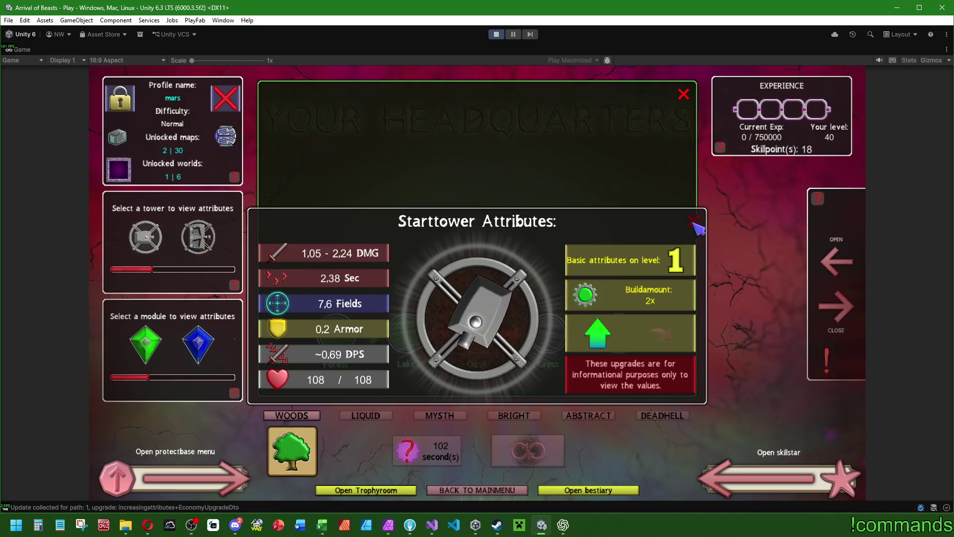
{"action": "left_click", "coordinate": [693, 221]}
{"action": "left_click", "coordinate": [145, 237]}
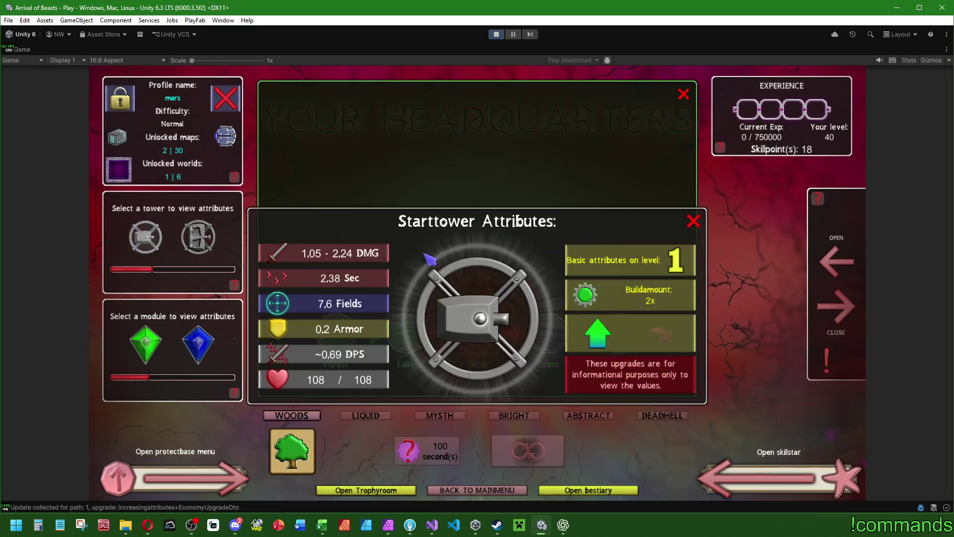
{"action": "left_click", "coordinate": [696, 223]}
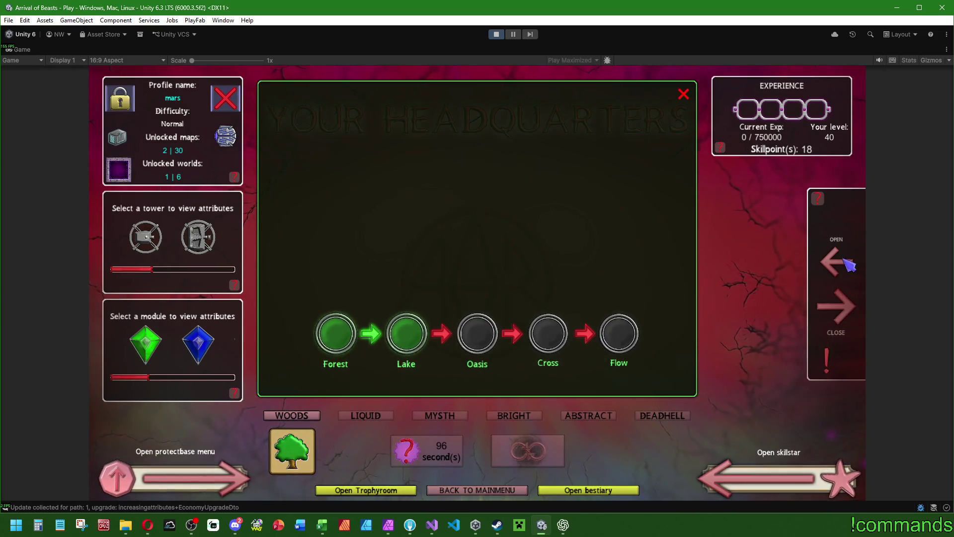
{"action": "left_click", "coordinate": [684, 94]}
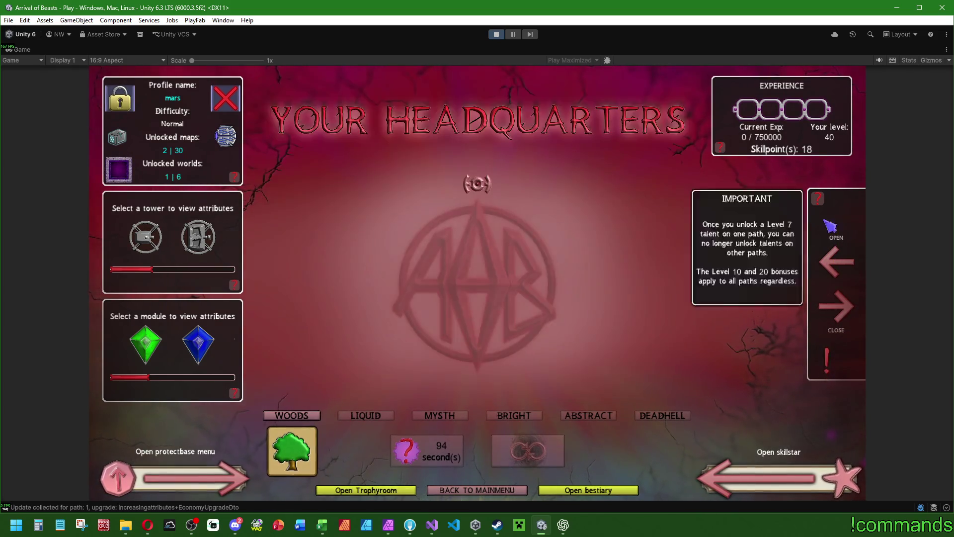
{"action": "left_click", "coordinate": [833, 267]}
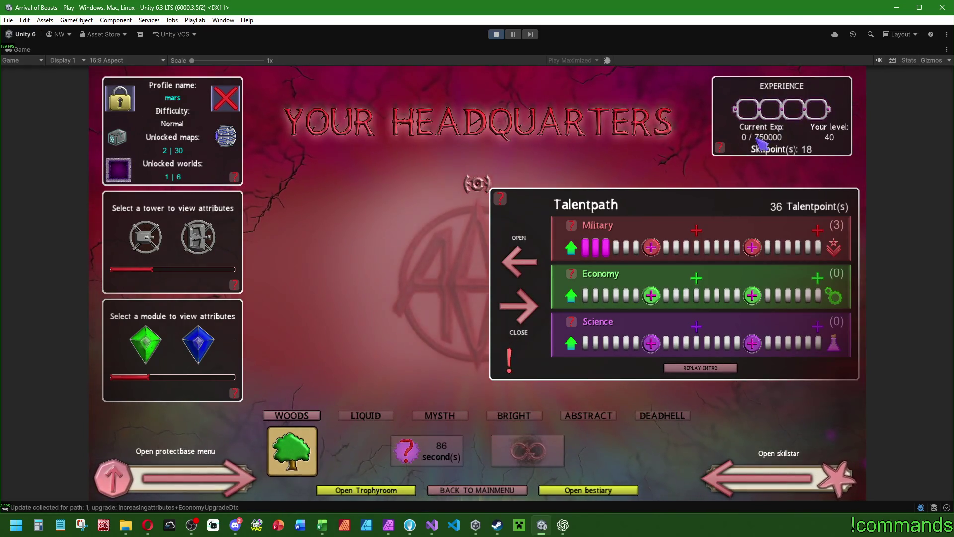
{"action": "key", "text": "shift+space"}
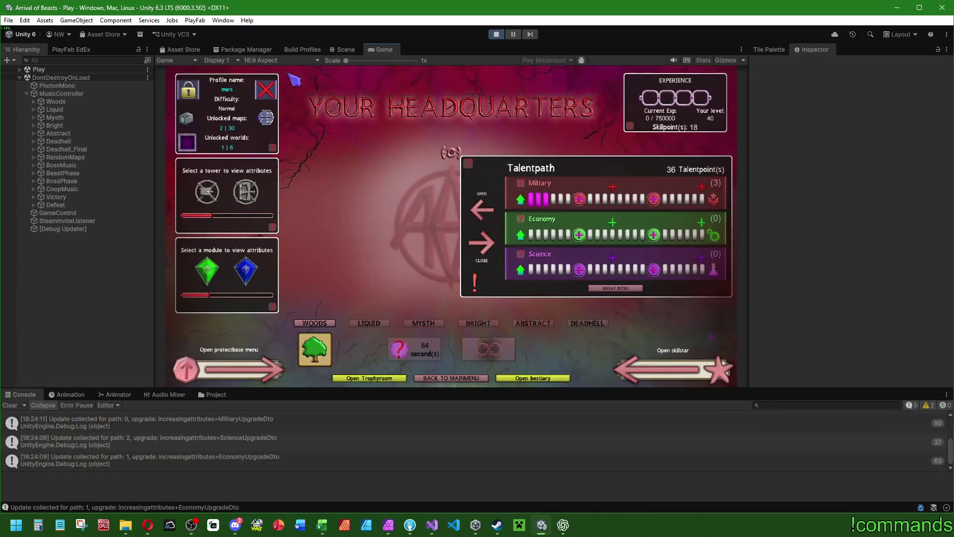
- In the Scene view, expand Play > Canvas > Playmenu and select TalentPathMenu
{"action": "left_click", "coordinate": [343, 50]}
{"action": "left_click", "coordinate": [39, 69]}
{"action": "left_click", "coordinate": [19, 69]}
{"action": "left_click", "coordinate": [26, 93]}
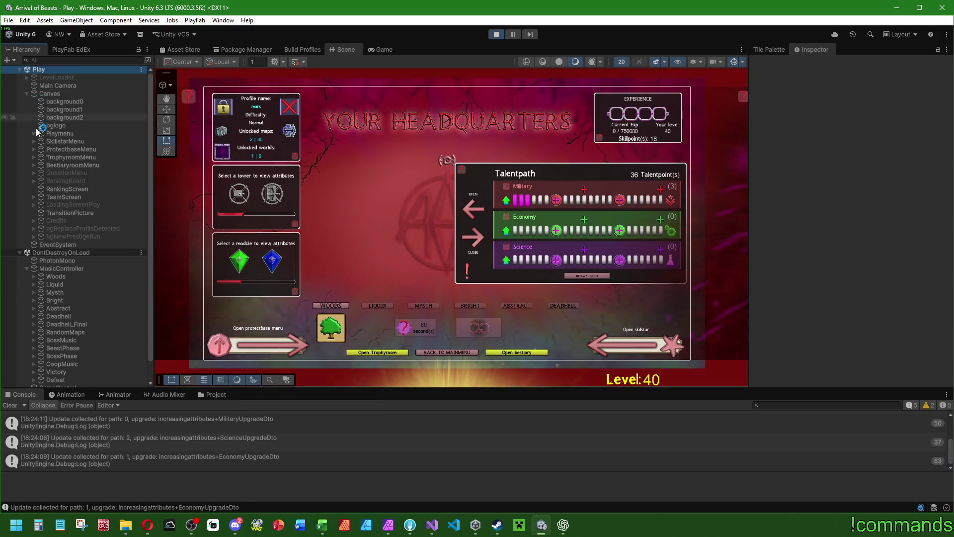
{"action": "left_click", "coordinate": [33, 133]}
{"action": "scroll", "coordinate": [88, 160], "scroll_direction": "down", "scroll_amount": 5}
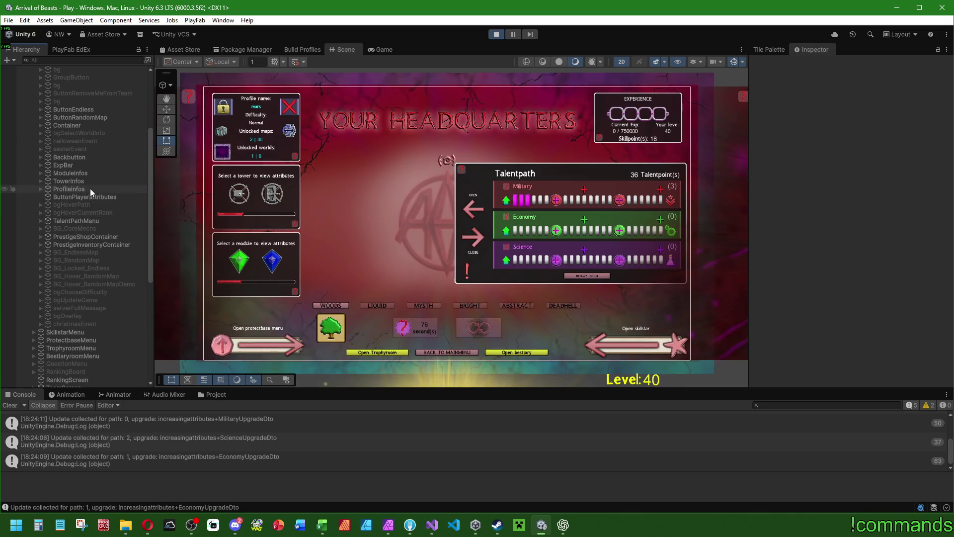
{"action": "left_click", "coordinate": [88, 220]}
{"action": "left_click", "coordinate": [40, 221]}
{"action": "left_click", "coordinate": [40, 221]}
- Toggle bgOverlay on and off to preview it, then reselect and expand TalentPathMenu
{"action": "left_click", "coordinate": [76, 316]}
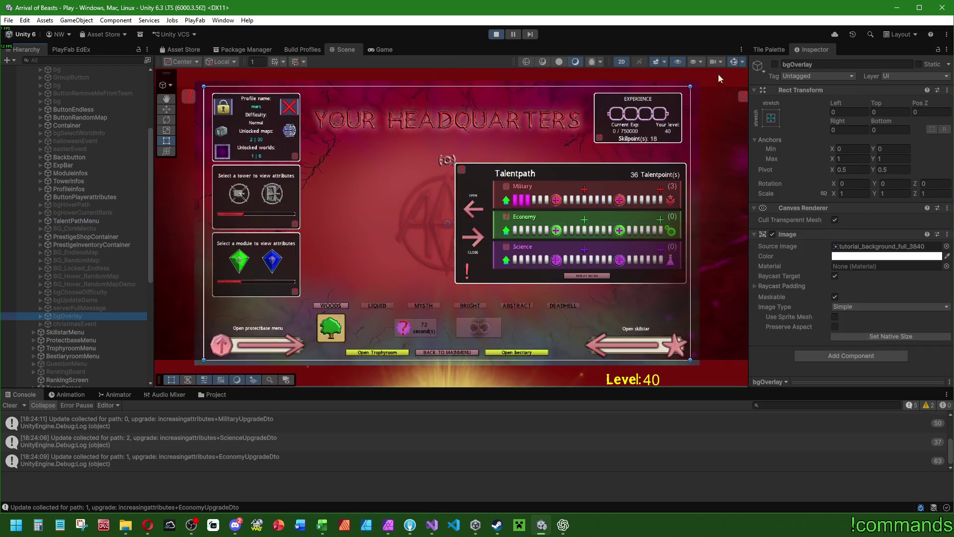
{"action": "left_click", "coordinate": [775, 64]}
{"action": "left_click", "coordinate": [775, 65]}
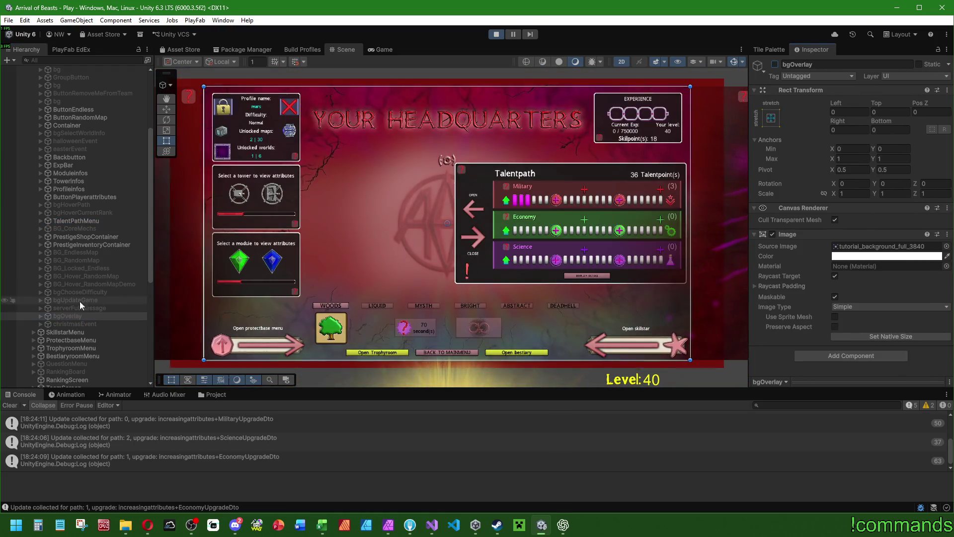
{"action": "left_click", "coordinate": [62, 221]}
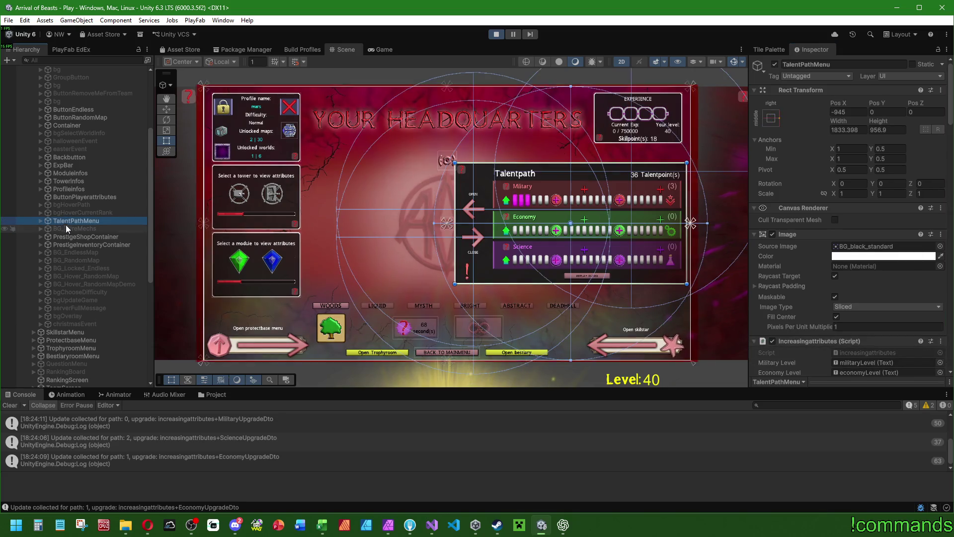
{"action": "left_click", "coordinate": [40, 221]}
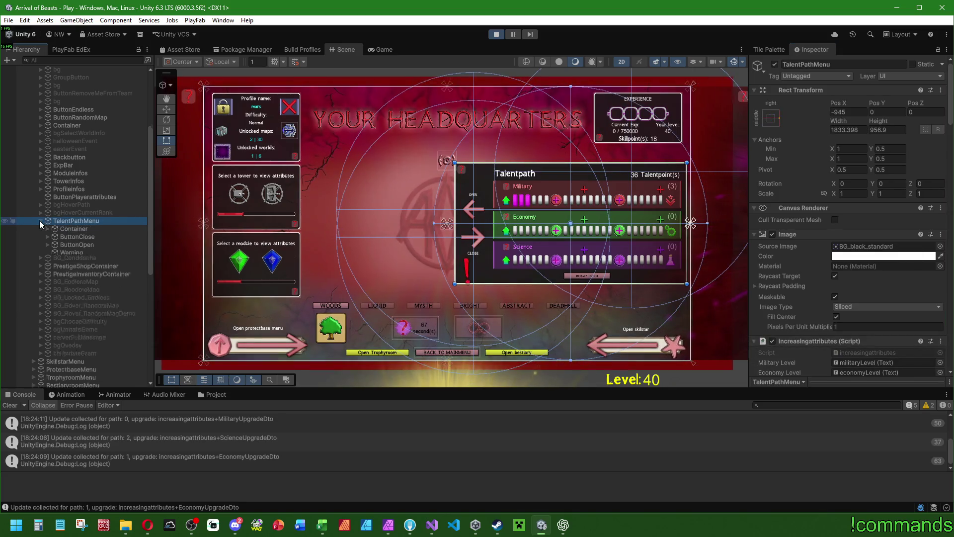
{"action": "right_click", "coordinate": [71, 224]}
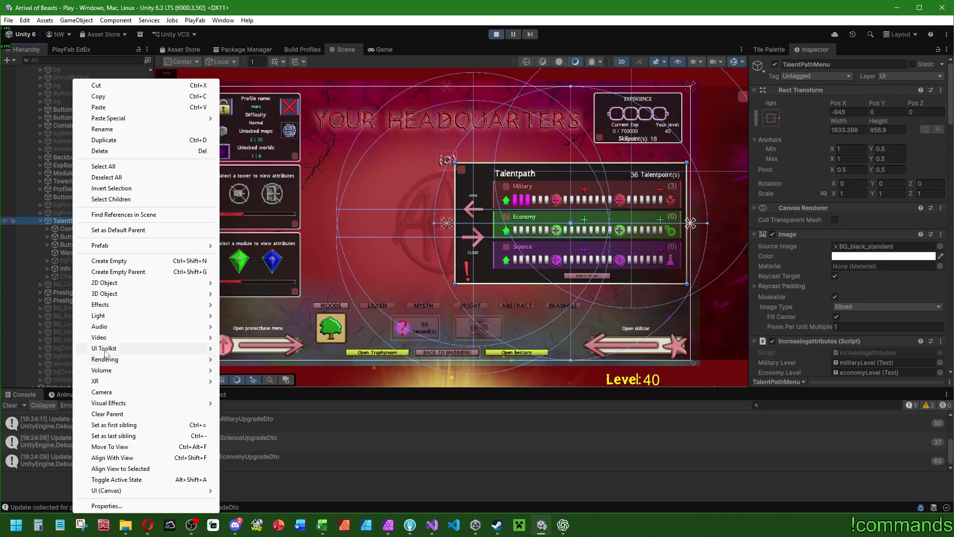
- Add a UI Image under TalentPathMenu, anchor it stretch-stretch, and drag it to be the first child
{"action": "mouse_move", "coordinate": [149, 490]}
{"action": "left_click", "coordinate": [265, 334]}
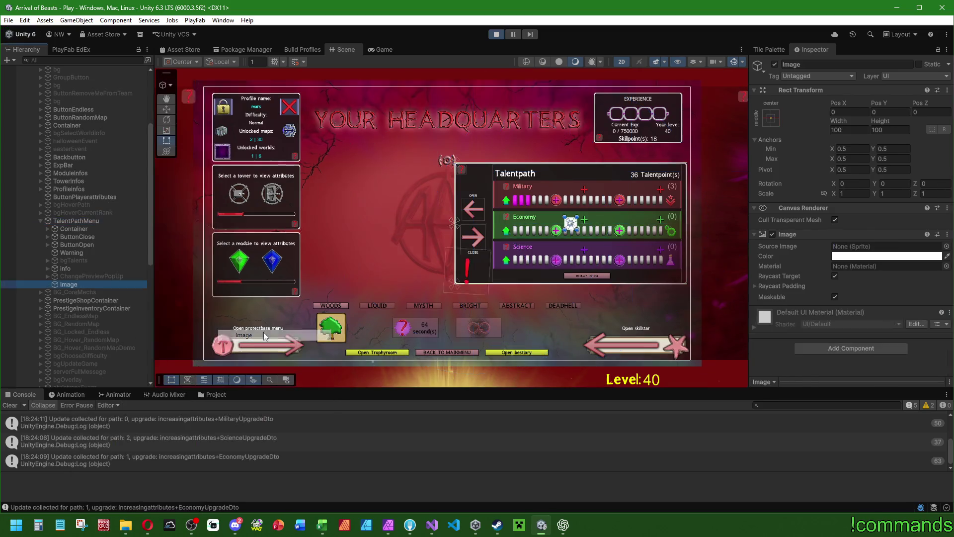
{"action": "left_click", "coordinate": [771, 117]}
{"action": "left_click", "coordinate": [877, 267], "text": "alt"}
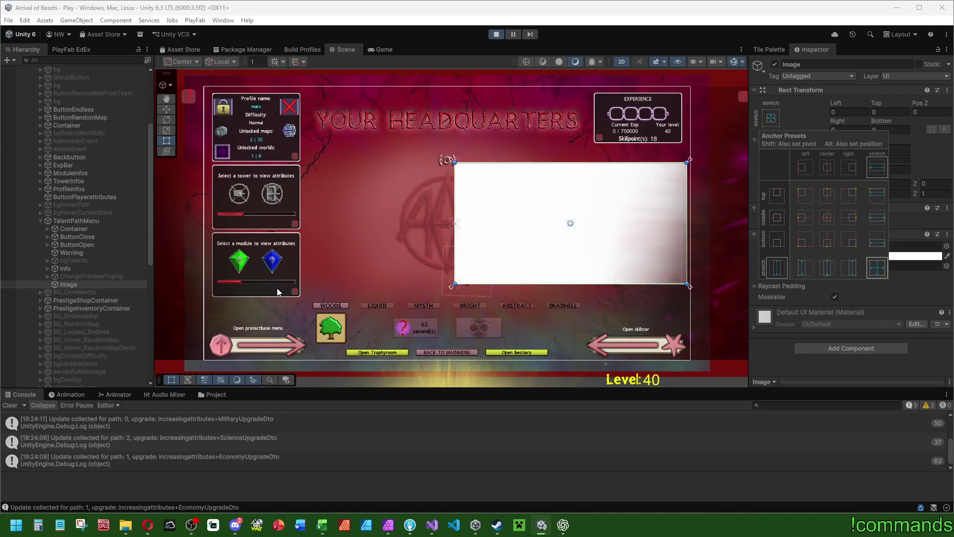
{"action": "left_click_drag", "start_coordinate": [70, 276], "coordinate": [74, 225]}
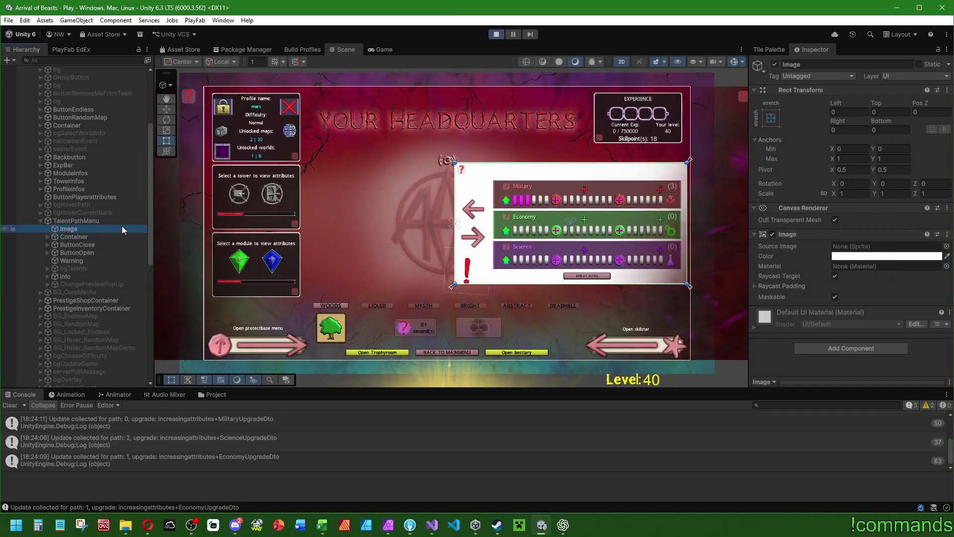
{"action": "left_click", "coordinate": [82, 222]}
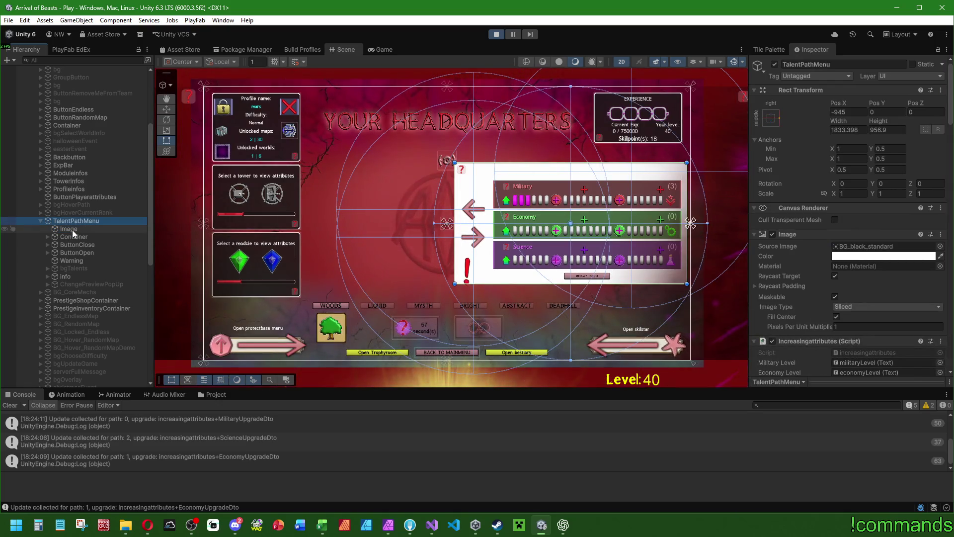
{"action": "left_click", "coordinate": [73, 230]}
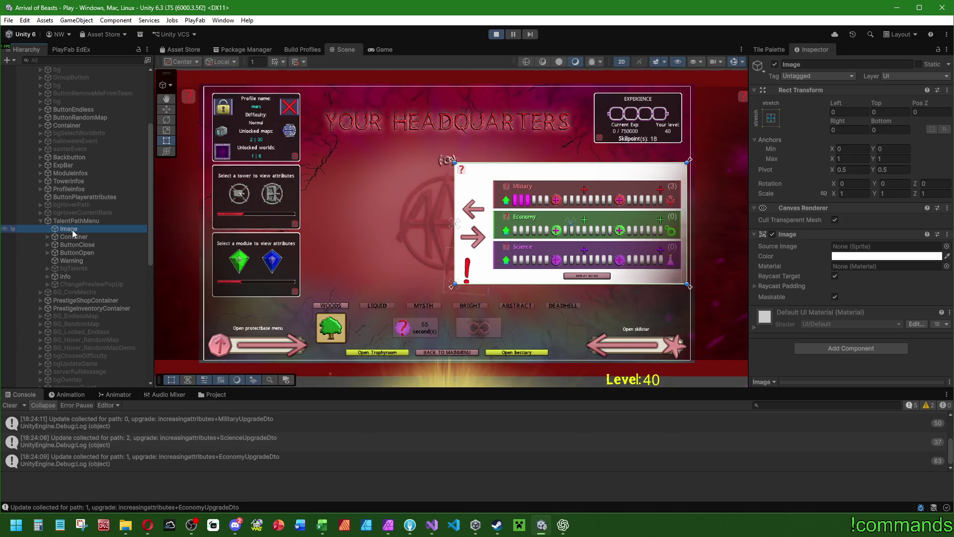